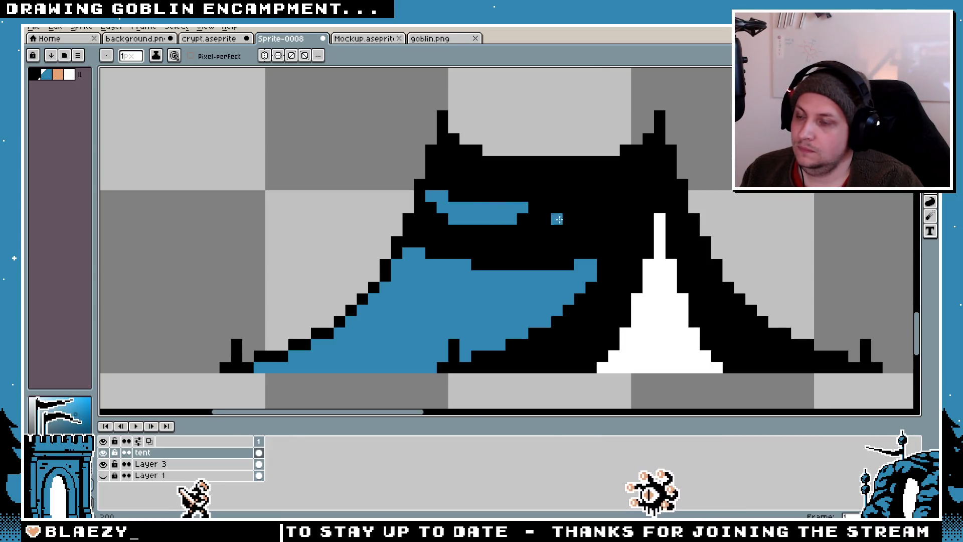
- Add blue pixels to extend the tent's upper stripe and top edge, blackening one stray pixel
{"action": "scroll", "coordinate": [547, 219], "scroll_direction": "down", "scroll_amount": 2}
{"action": "scroll", "coordinate": [540, 198], "scroll_direction": "up", "scroll_amount": 2}
{"action": "left_click", "coordinate": [540, 198]}
{"action": "left_click", "coordinate": [558, 185]}
{"action": "left_click", "coordinate": [579, 187]}
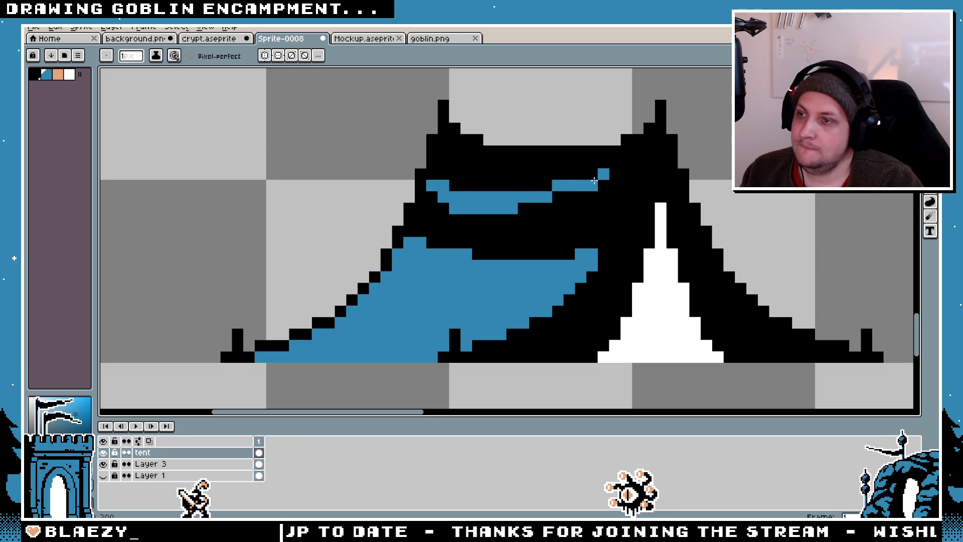
{"action": "scroll", "coordinate": [571, 188], "scroll_direction": "down", "scroll_amount": 5}
{"action": "scroll", "coordinate": [520, 174], "scroll_direction": "down", "scroll_amount": 1}
{"action": "scroll", "coordinate": [521, 173], "scroll_direction": "up", "scroll_amount": 8}
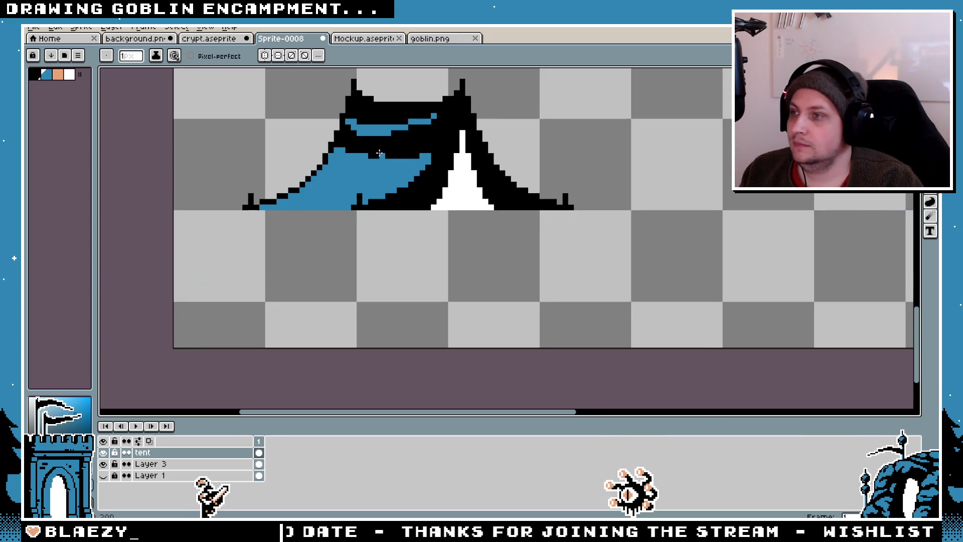
{"action": "right_click", "coordinate": [521, 174]}
{"action": "left_click", "coordinate": [541, 158]}
{"action": "left_click", "coordinate": [601, 140]}
- Paint black bands through the tent's lower blue panel
{"action": "scroll", "coordinate": [648, 139], "scroll_direction": "down", "scroll_amount": 5}
{"action": "scroll", "coordinate": [632, 206], "scroll_direction": "up", "scroll_amount": 4}
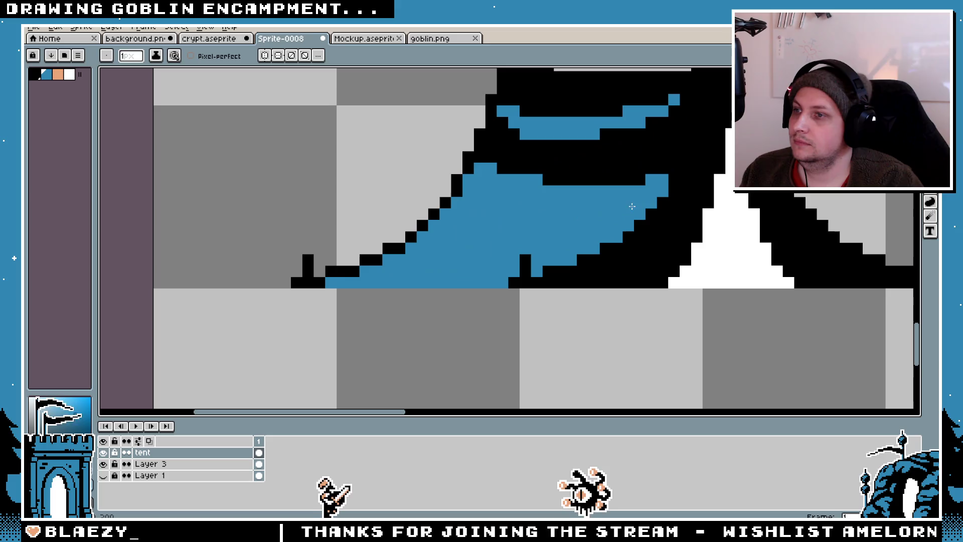
{"action": "right_click", "coordinate": [651, 203]}
{"action": "mouse_move", "coordinate": [651, 204]}
{"action": "left_mouse_down"}
{"action": "mouse_move", "coordinate": [542, 226]}
{"action": "mouse_move", "coordinate": [584, 230]}
{"action": "left_mouse_up"}
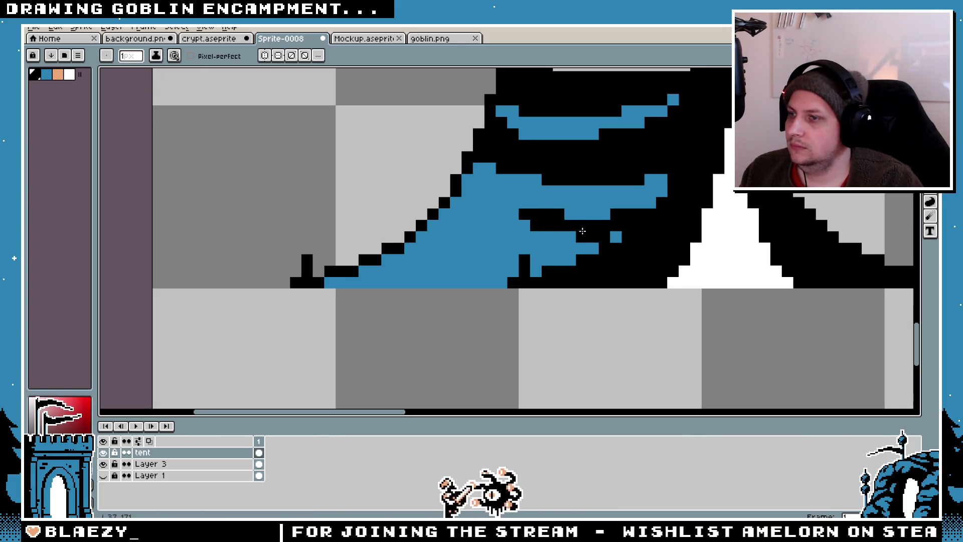
{"action": "scroll", "coordinate": [583, 230], "scroll_direction": "down", "scroll_amount": 3}
{"action": "scroll", "coordinate": [608, 262], "scroll_direction": "up", "scroll_amount": 4}
- Undo those bands and redraw black strokes below the blue area and at the lower left
{"action": "key", "text": "v"}
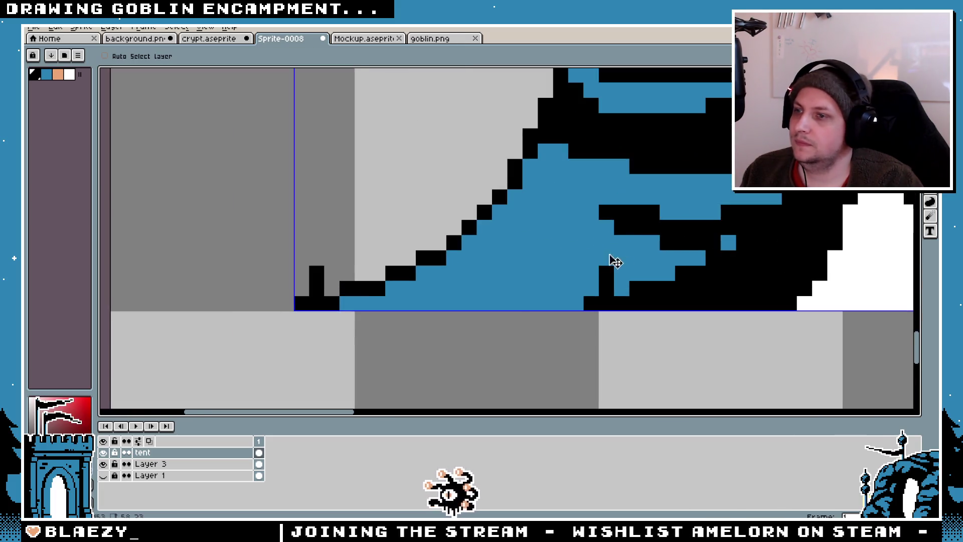
{"action": "key", "text": "ctrl+z"}
{"action": "key", "text": "b"}
{"action": "mouse_move", "coordinate": [757, 213]}
{"action": "left_mouse_down"}
{"action": "mouse_move", "coordinate": [712, 228]}
{"action": "mouse_move", "coordinate": [640, 228]}
{"action": "mouse_move", "coordinate": [727, 236]}
{"action": "left_mouse_up"}
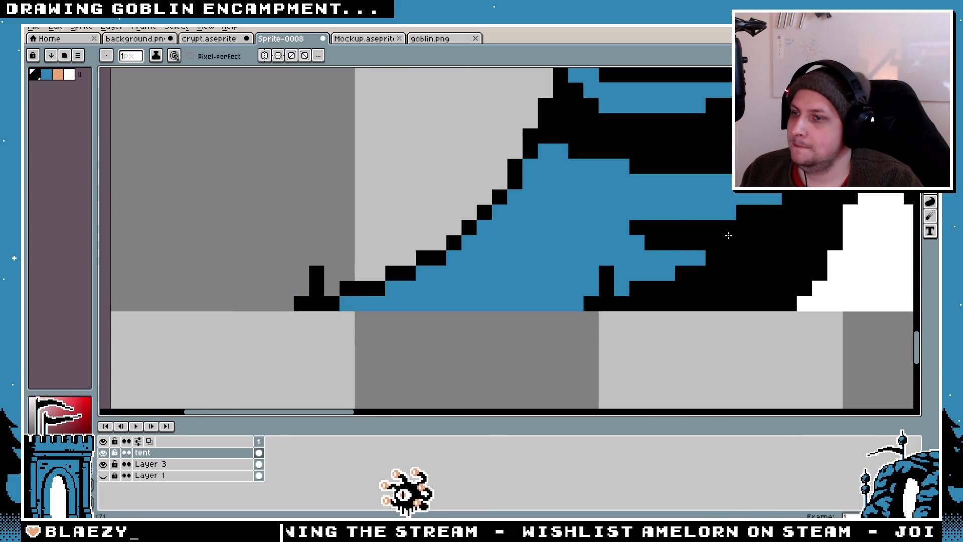
{"action": "scroll", "coordinate": [728, 236], "scroll_direction": "down", "scroll_amount": 2}
{"action": "scroll", "coordinate": [644, 260], "scroll_direction": "up", "scroll_amount": 1}
{"action": "left_click_drag", "start_coordinate": [459, 246], "coordinate": [474, 256]}
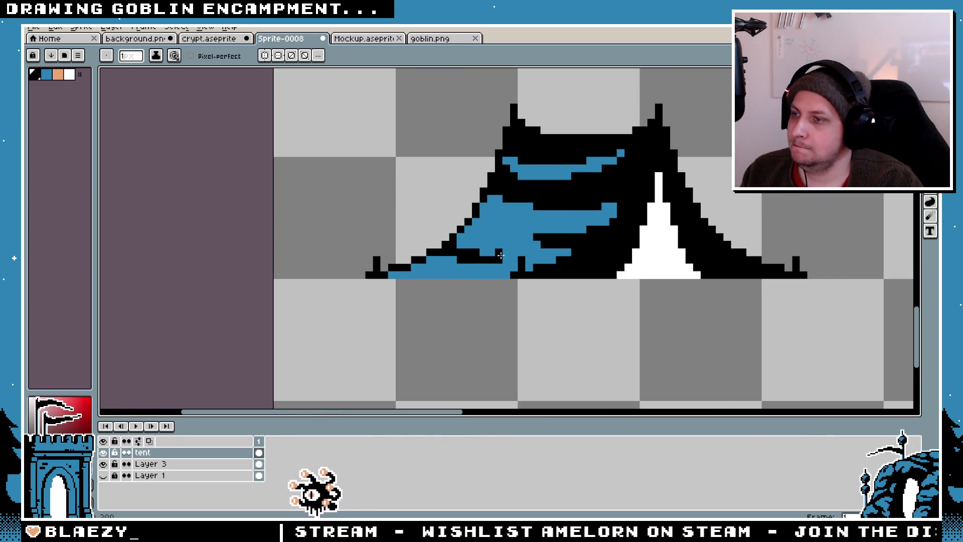
{"action": "scroll", "coordinate": [503, 258], "scroll_direction": "down", "scroll_amount": 3}
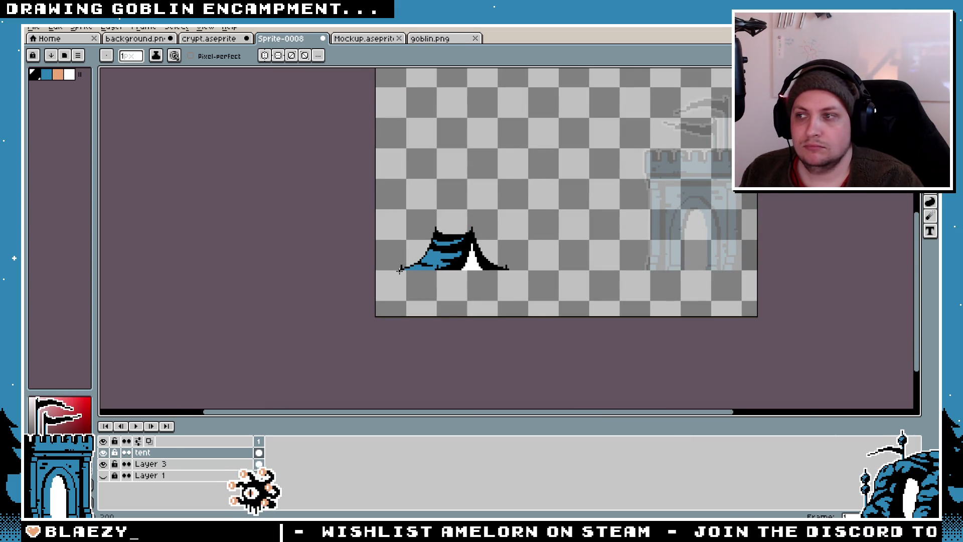
- Magic Wand the tent's blue region and test a black bucket fill, then undo it
{"action": "scroll", "coordinate": [399, 270], "scroll_direction": "up", "scroll_amount": 3}
{"action": "key", "text": "v"}
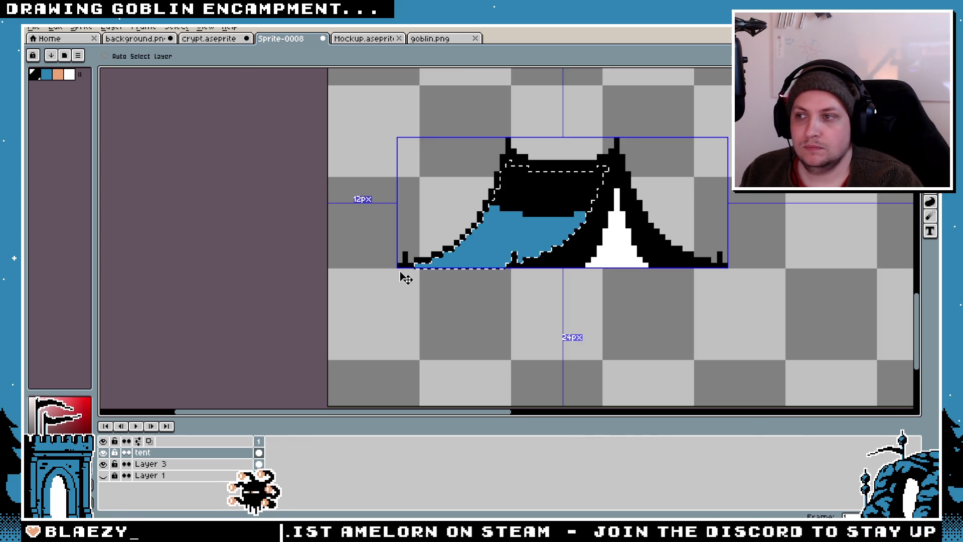
{"action": "key", "text": "b"}
{"action": "scroll", "coordinate": [531, 238], "scroll_direction": "down", "scroll_amount": 1}
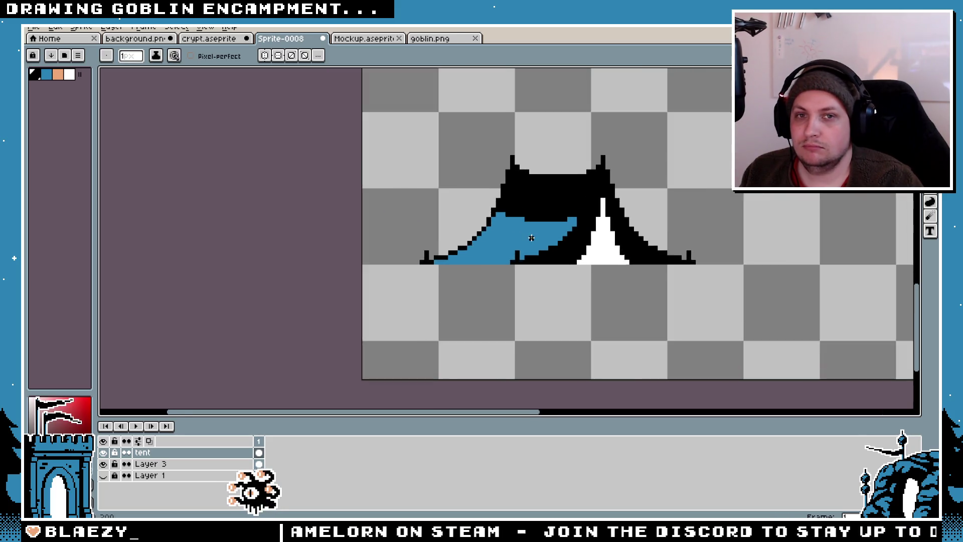
{"action": "scroll", "coordinate": [531, 238], "scroll_direction": "up", "scroll_amount": 2}
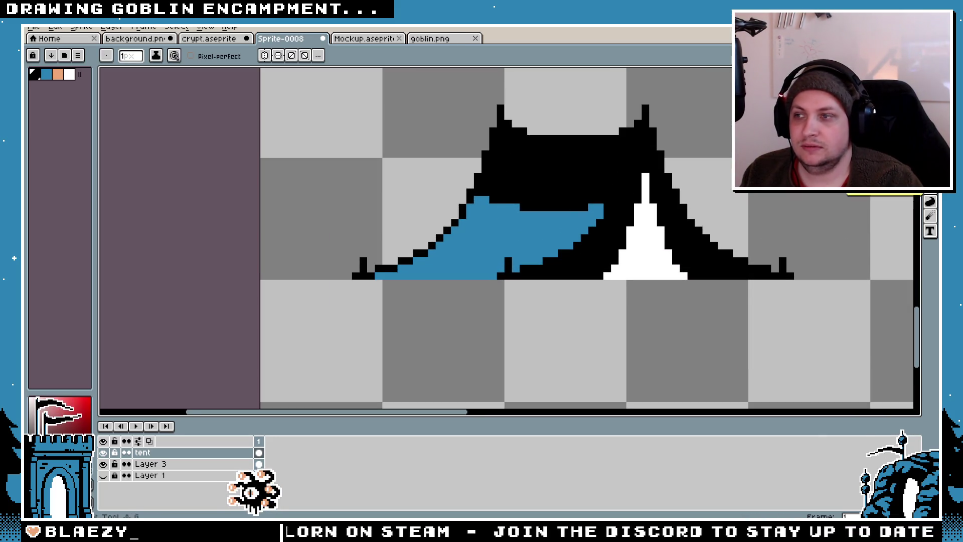
{"action": "scroll", "coordinate": [586, 189], "scroll_direction": "up", "scroll_amount": 1}
{"action": "key", "text": "w"}
{"action": "left_click", "coordinate": [551, 230]}
{"action": "key", "text": "g"}
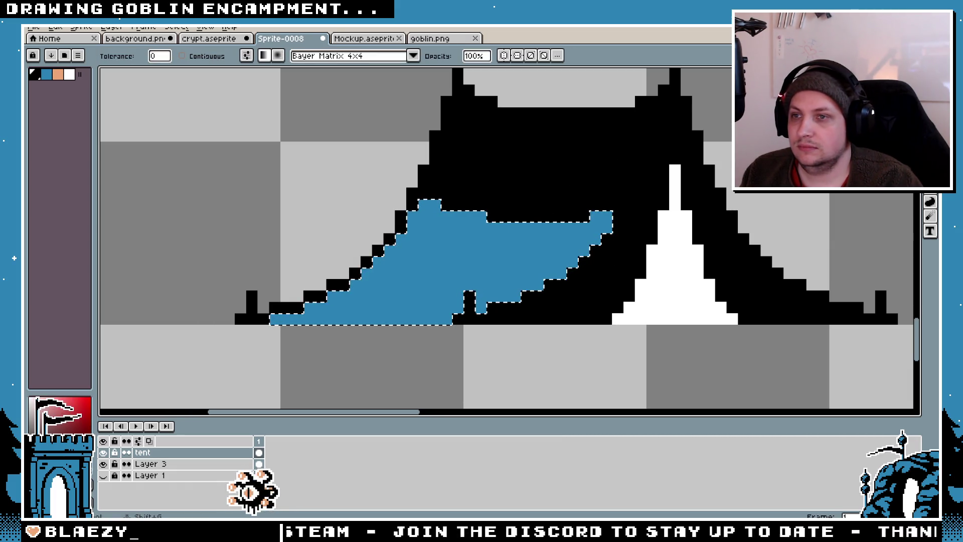
{"action": "left_click", "coordinate": [505, 240]}
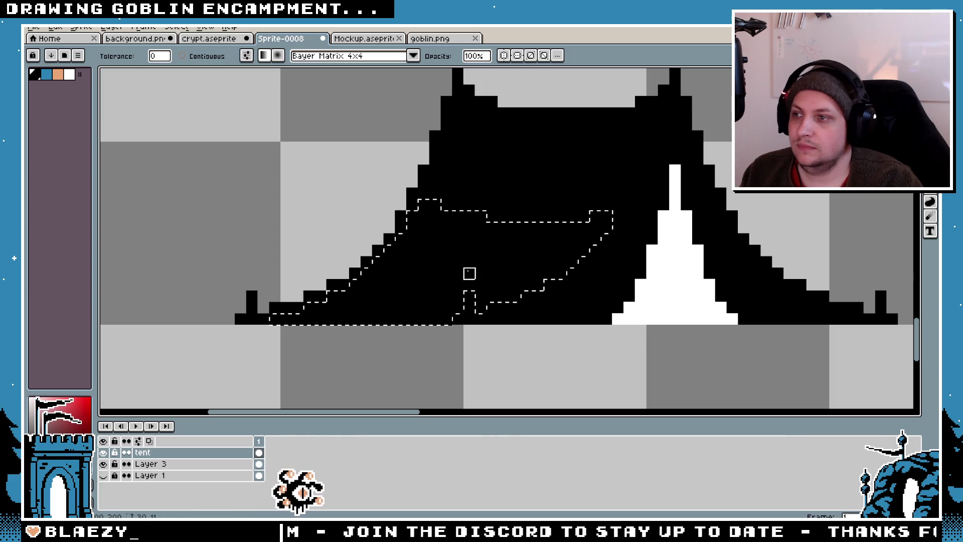
{"action": "key", "text": "ctrl+z"}
- Try dithered black-to-blue gradients over the selected region, then undo them
{"action": "left_click_drag", "start_coordinate": [503, 239], "coordinate": [481, 297]}
{"action": "key", "text": "ctrl+z"}
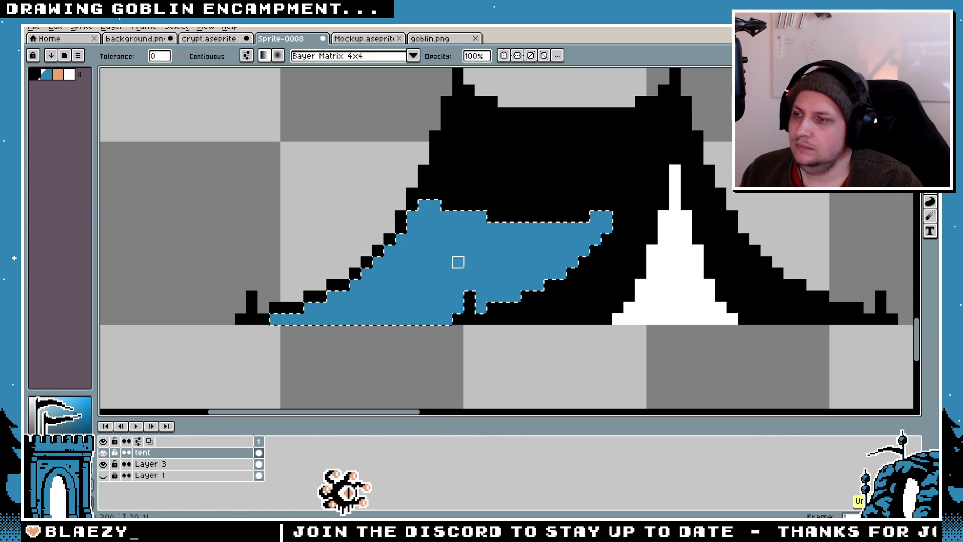
{"action": "left_click_drag", "start_coordinate": [411, 318], "coordinate": [424, 171]}
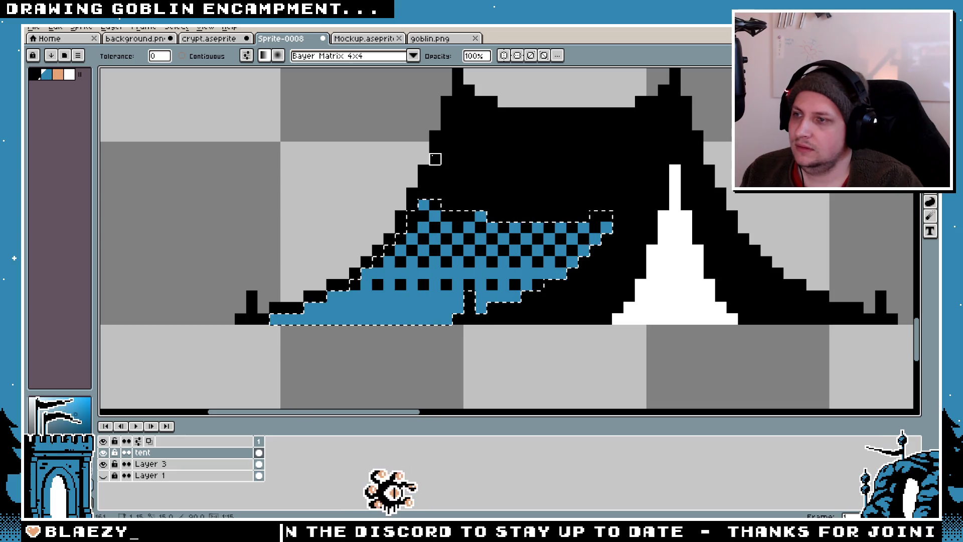
{"action": "scroll", "coordinate": [524, 303], "scroll_direction": "down", "scroll_amount": 8}
{"action": "scroll", "coordinate": [524, 303], "scroll_direction": "up", "scroll_amount": 5}
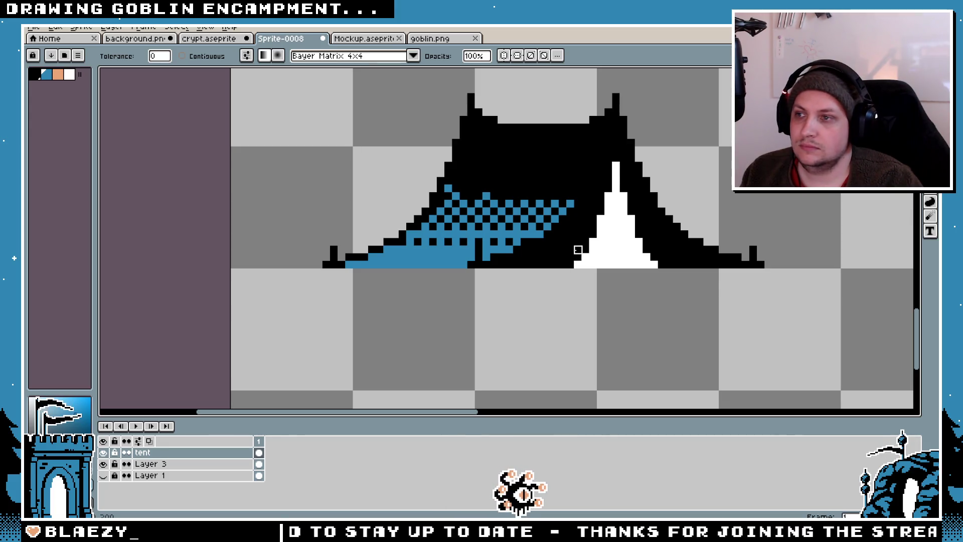
{"action": "scroll", "coordinate": [578, 249], "scroll_direction": "down", "scroll_amount": 1}
{"action": "key", "text": "ctrl+z"}
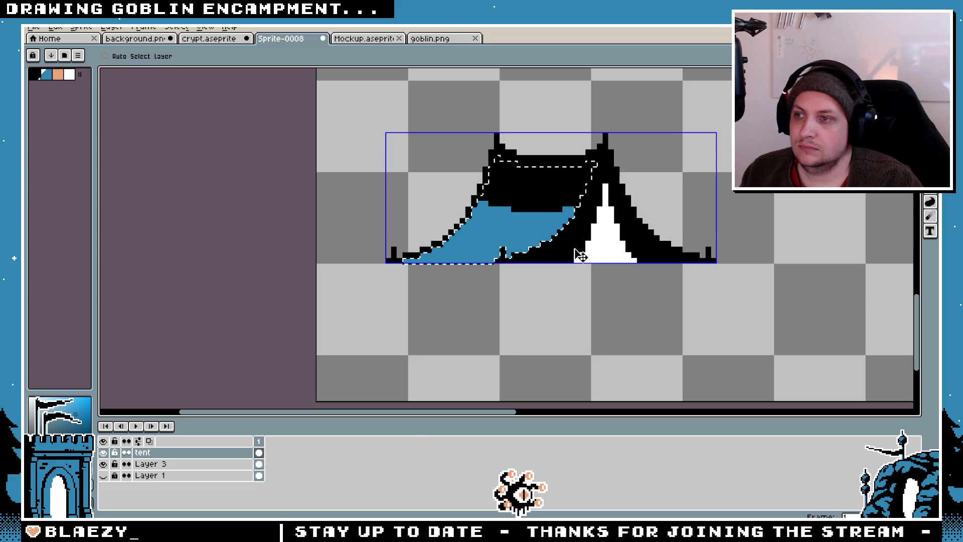
- Undo the black band across the tent and clear the selection
{"action": "key", "text": "ctrl+z"}
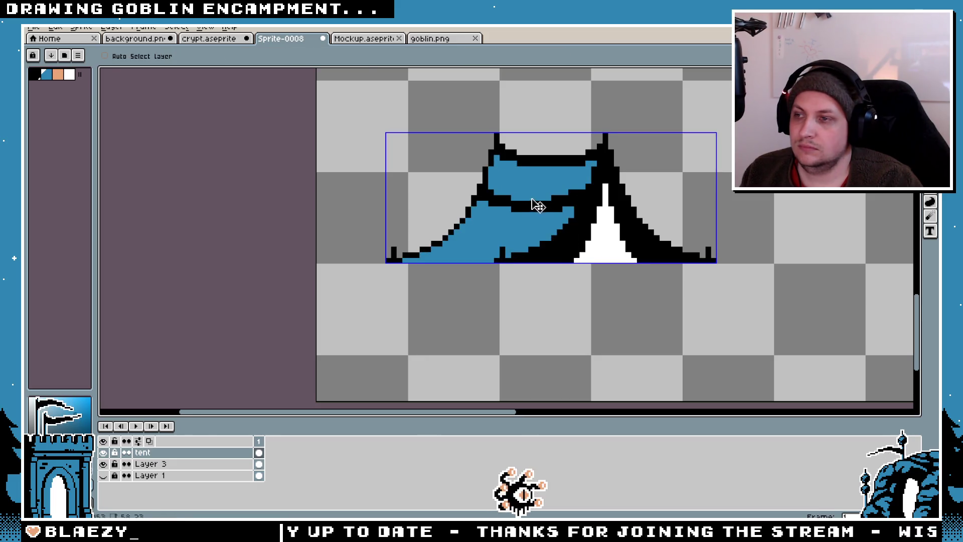
{"action": "scroll", "coordinate": [532, 204], "scroll_direction": "up", "scroll_amount": 1}
{"action": "key", "text": "ctrl+z"}
{"action": "key", "text": "ctrl+d"}
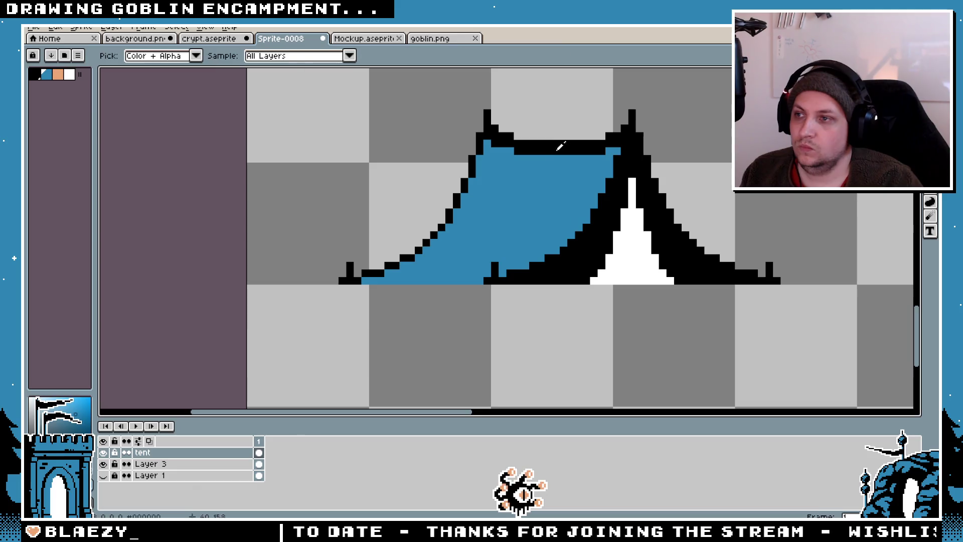
{"action": "key", "text": "b"}
- Redraw the black outline along the tent's left slope with the Pencil
{"action": "mouse_move", "coordinate": [486, 151]}
{"action": "left_mouse_down"}
{"action": "mouse_move", "coordinate": [445, 223]}
{"action": "mouse_move", "coordinate": [379, 274]}
{"action": "left_mouse_up"}
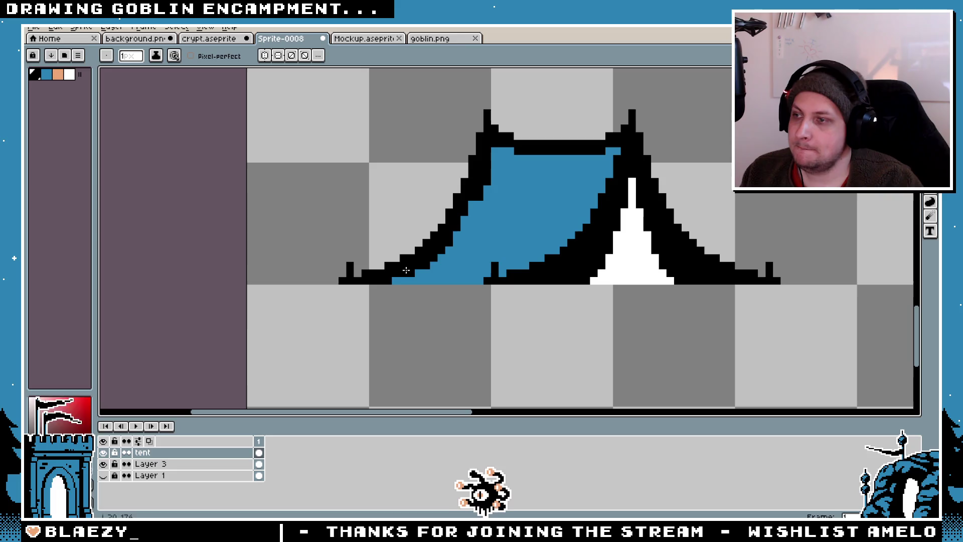
{"action": "scroll", "coordinate": [414, 270], "scroll_direction": "down", "scroll_amount": 5}
{"action": "scroll", "coordinate": [551, 200], "scroll_direction": "up", "scroll_amount": 6}
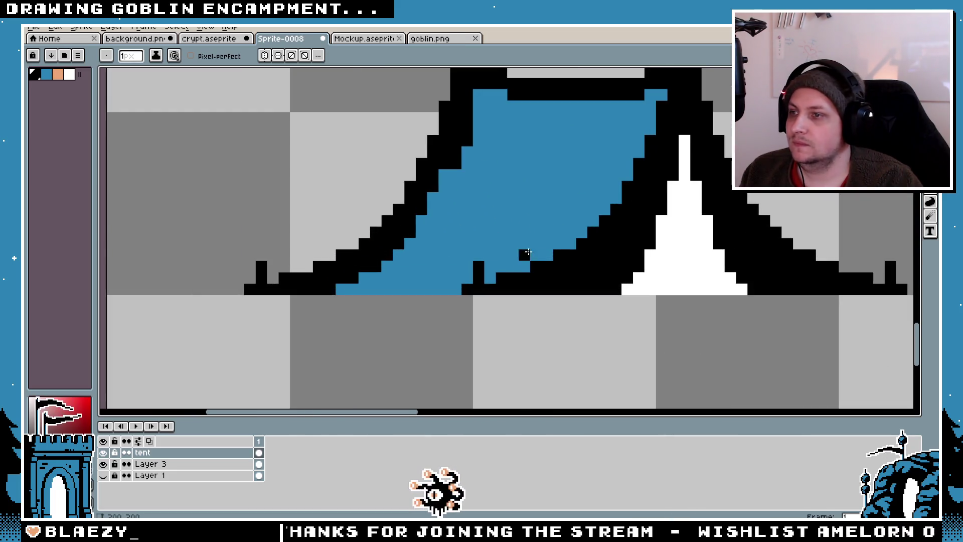
{"action": "scroll", "coordinate": [576, 181], "scroll_direction": "down", "scroll_amount": 1}
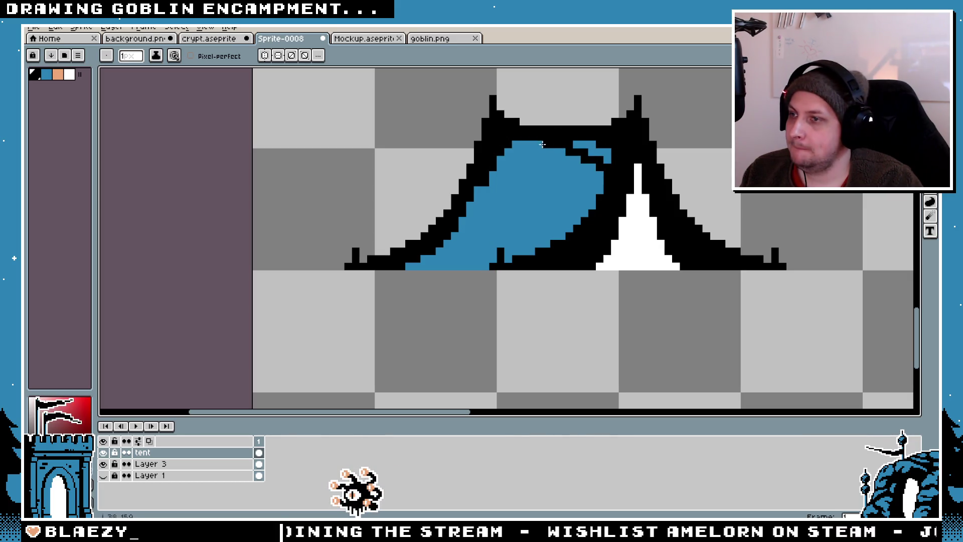
{"action": "scroll", "coordinate": [607, 191], "scroll_direction": "down", "scroll_amount": 5}
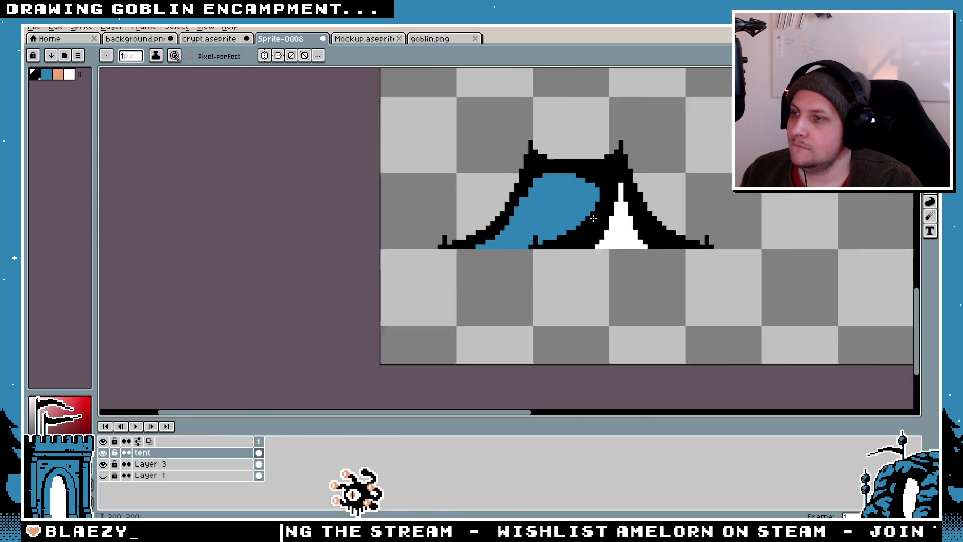
{"action": "scroll", "coordinate": [598, 231], "scroll_direction": "up", "scroll_amount": 5}
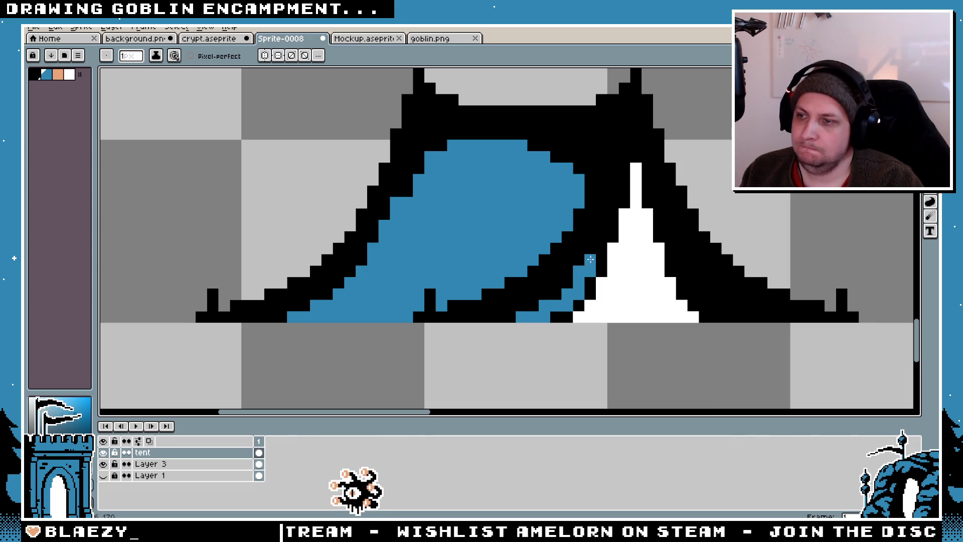
{"action": "scroll", "coordinate": [625, 156], "scroll_direction": "down", "scroll_amount": 3}
{"action": "scroll", "coordinate": [579, 281], "scroll_direction": "up", "scroll_amount": 4}
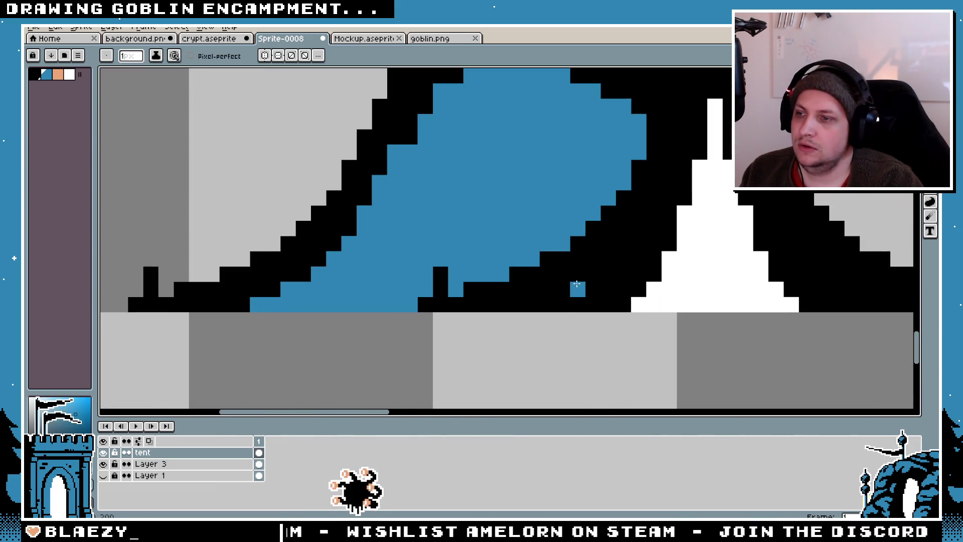
- Test diagonal blue strokes along the tent's black edge and undo both
{"action": "left_click_drag", "start_coordinate": [591, 283], "coordinate": [702, 88]}
{"action": "scroll", "coordinate": [702, 88], "scroll_direction": "down", "scroll_amount": 3}
{"action": "key", "text": "ctrl+z"}
{"action": "scroll", "coordinate": [541, 216], "scroll_direction": "up", "scroll_amount": 2}
{"action": "scroll", "coordinate": [541, 216], "scroll_direction": "up", "scroll_amount": 3}
{"action": "mouse_move", "coordinate": [693, 304]}
{"action": "left_mouse_down"}
{"action": "mouse_move", "coordinate": [558, 211]}
{"action": "mouse_move", "coordinate": [512, 90]}
{"action": "left_mouse_up"}
{"action": "scroll", "coordinate": [511, 101], "scroll_direction": "up", "scroll_amount": 2}
{"action": "scroll", "coordinate": [652, 301], "scroll_direction": "down", "scroll_amount": 2}
{"action": "key", "text": "ctrl+z"}
{"action": "key", "text": "space"}
{"action": "scroll", "coordinate": [714, 354], "scroll_direction": "down", "scroll_amount": 5}
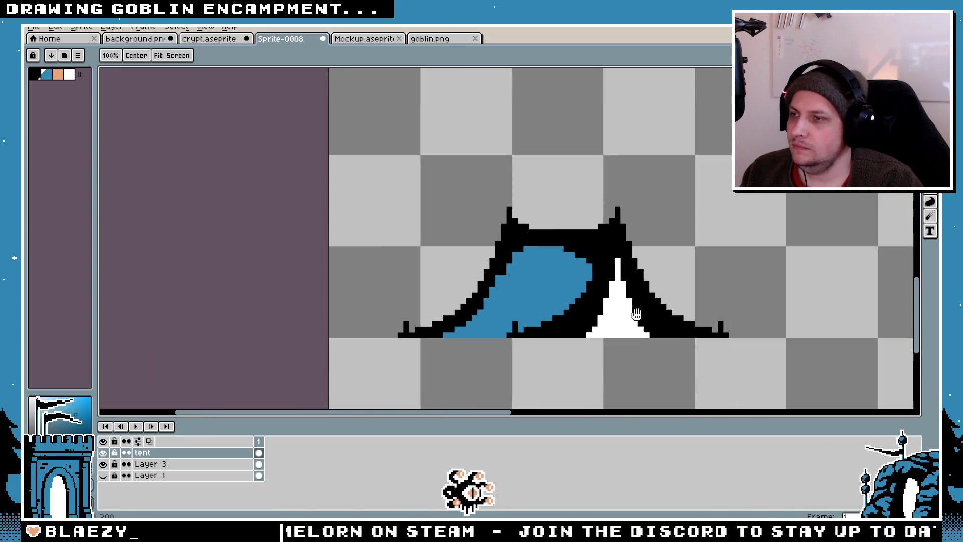
{"action": "key", "text": "ctrl"}
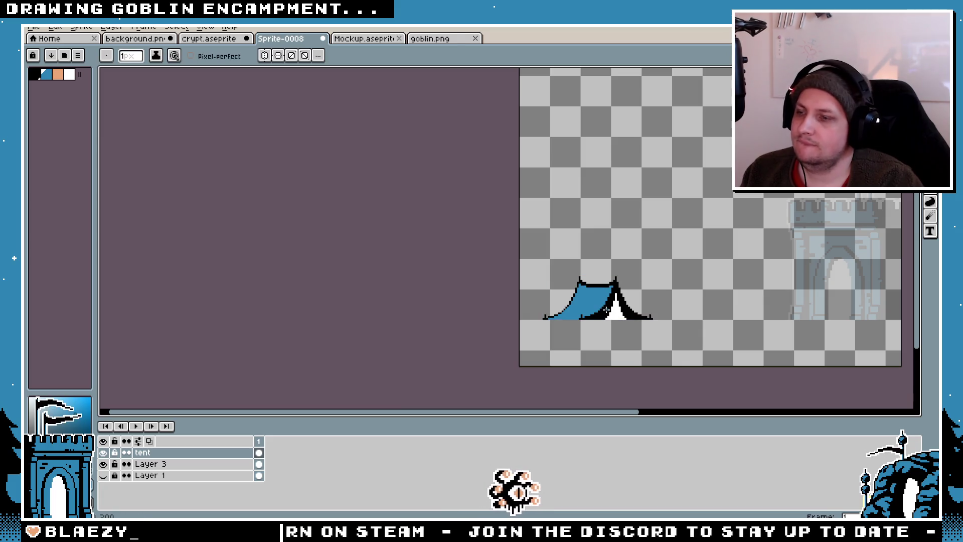
- Pan and zoom the canvas to bring the whole tent into view
{"action": "scroll", "coordinate": [610, 314], "scroll_direction": "up", "scroll_amount": 3}
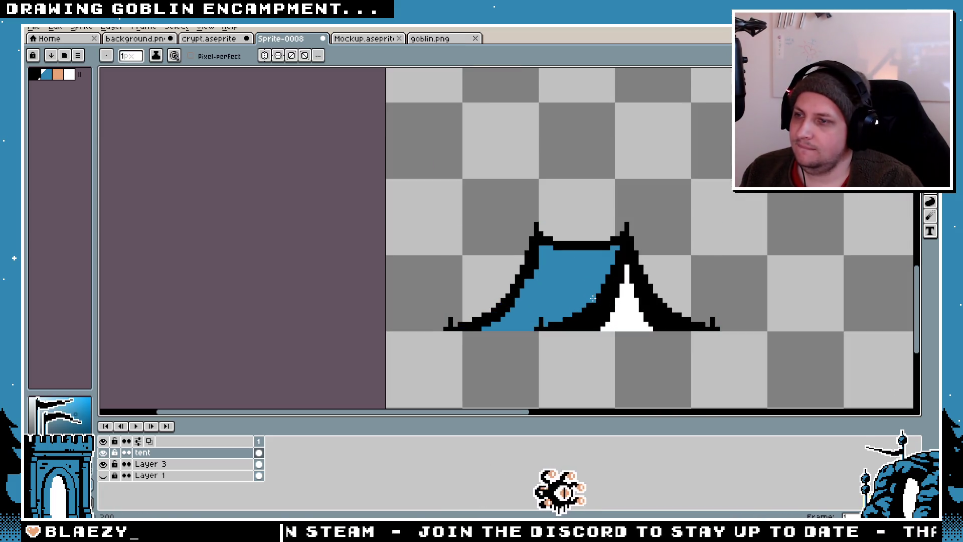
{"action": "scroll", "coordinate": [549, 288], "scroll_direction": "up", "scroll_amount": 1}
{"action": "scroll", "coordinate": [528, 215], "scroll_direction": "up", "scroll_amount": 2}
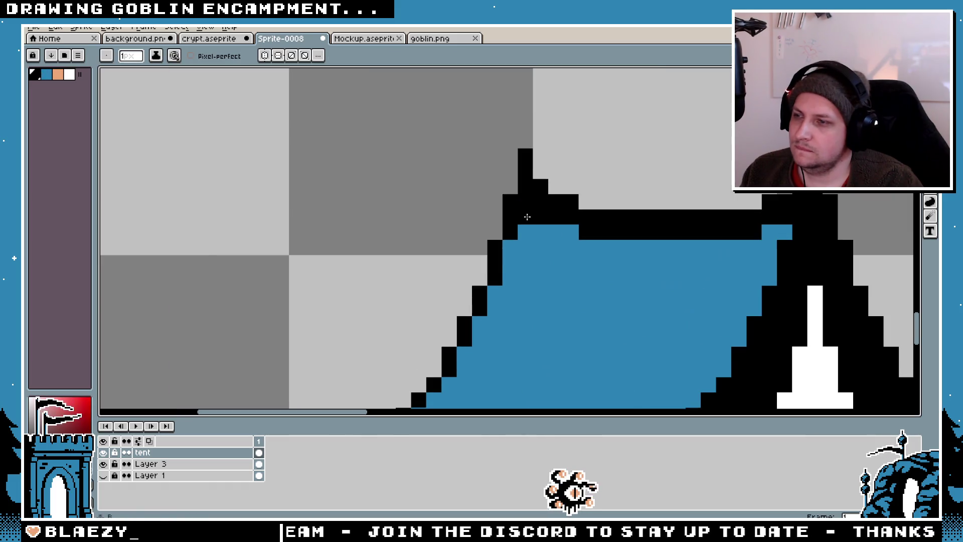
{"action": "scroll", "coordinate": [554, 248], "scroll_direction": "down", "scroll_amount": 3}
{"action": "mouse_move", "coordinate": [554, 247]}
{"action": "left_mouse_down"}
{"action": "mouse_move", "coordinate": [250, 243]}
{"action": "mouse_move", "coordinate": [507, 287]}
{"action": "left_mouse_up"}
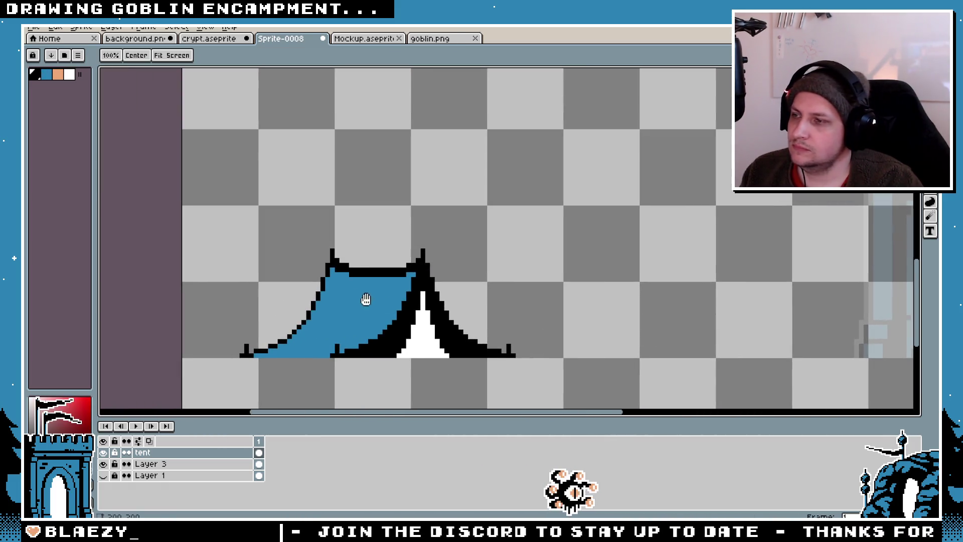
{"action": "scroll", "coordinate": [375, 301], "scroll_direction": "up", "scroll_amount": 3}
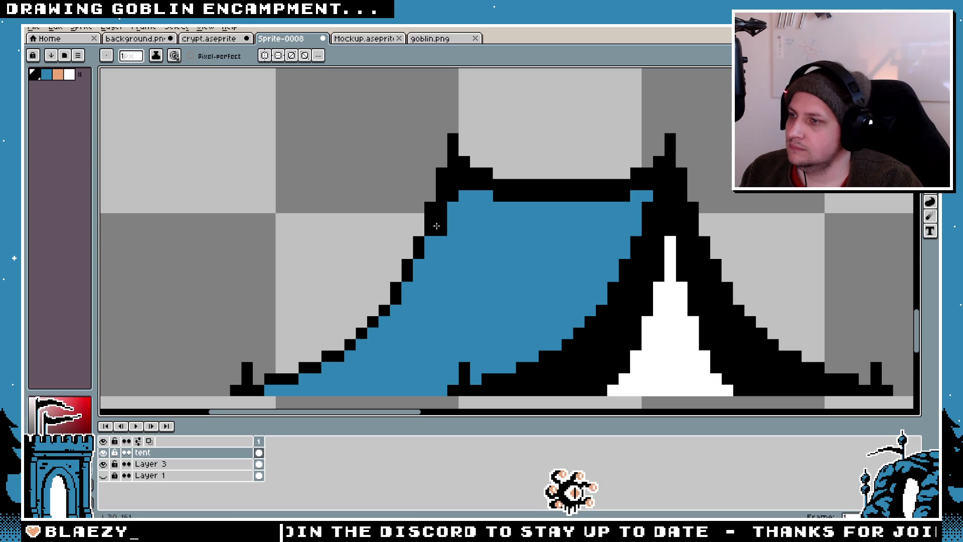
{"action": "scroll", "coordinate": [275, 395], "scroll_direction": "down", "scroll_amount": 3}
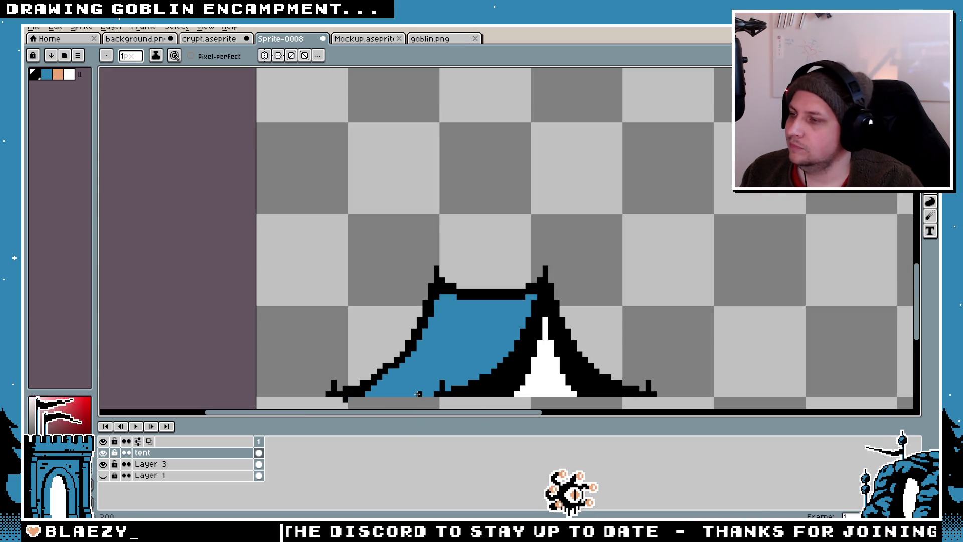
{"action": "scroll", "coordinate": [441, 291], "scroll_direction": "up", "scroll_amount": 2}
{"action": "key", "text": "space"}
{"action": "left_click_drag", "start_coordinate": [404, 354], "coordinate": [533, 261]}
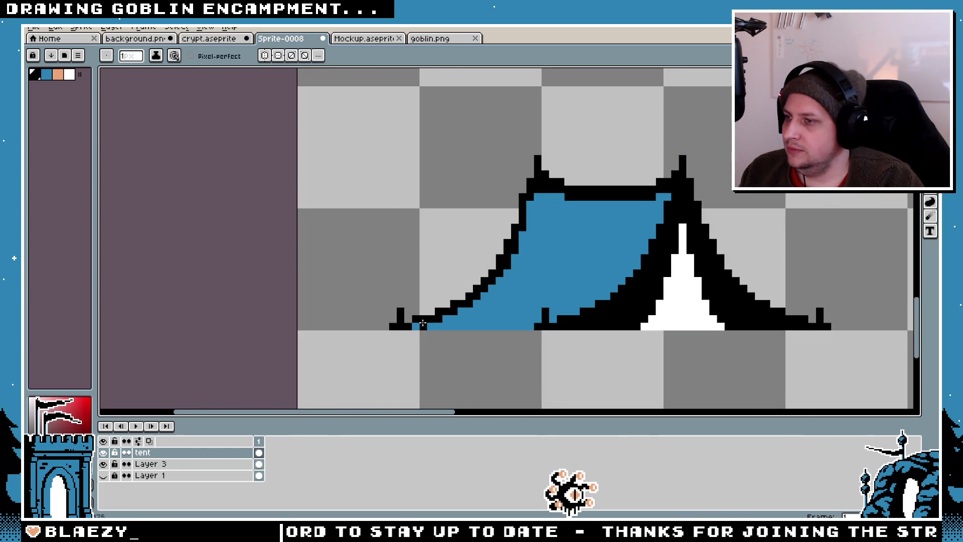
{"action": "scroll", "coordinate": [414, 325], "scroll_direction": "down", "scroll_amount": 4}
{"action": "scroll", "coordinate": [409, 297], "scroll_direction": "up", "scroll_amount": 5}
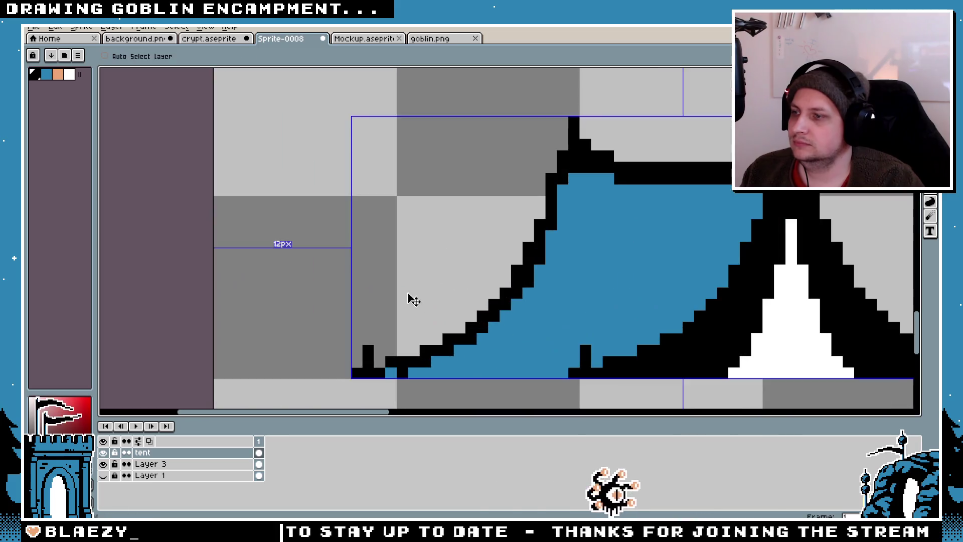
{"action": "scroll", "coordinate": [551, 246], "scroll_direction": "up", "scroll_amount": 1}
- Fix outline pixels in black at the upper-left edge and the roof joint
{"action": "left_click", "coordinate": [565, 171]}
{"action": "scroll", "coordinate": [561, 185], "scroll_direction": "down", "scroll_amount": 2}
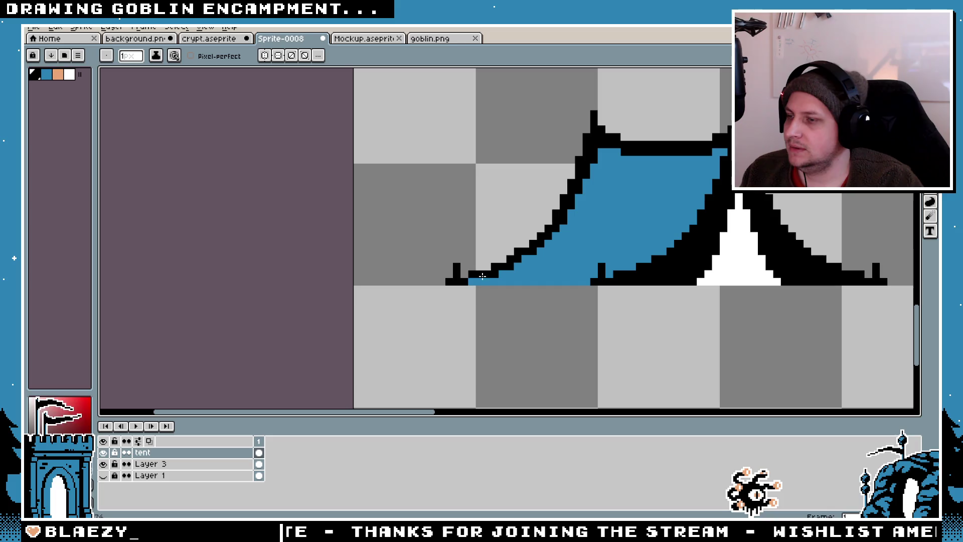
{"action": "scroll", "coordinate": [581, 254], "scroll_direction": "down", "scroll_amount": 3}
{"action": "scroll", "coordinate": [627, 242], "scroll_direction": "up", "scroll_amount": 4}
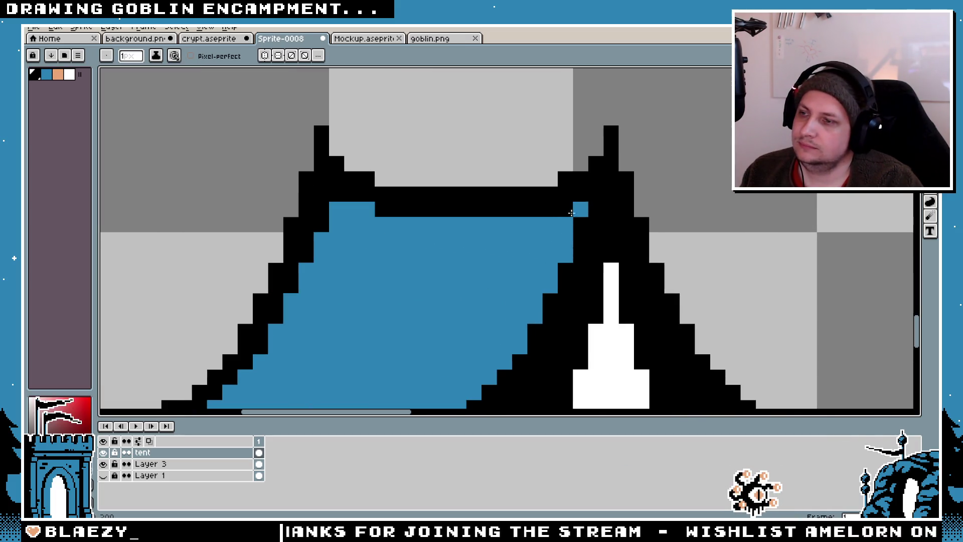
{"action": "left_click", "coordinate": [572, 212]}
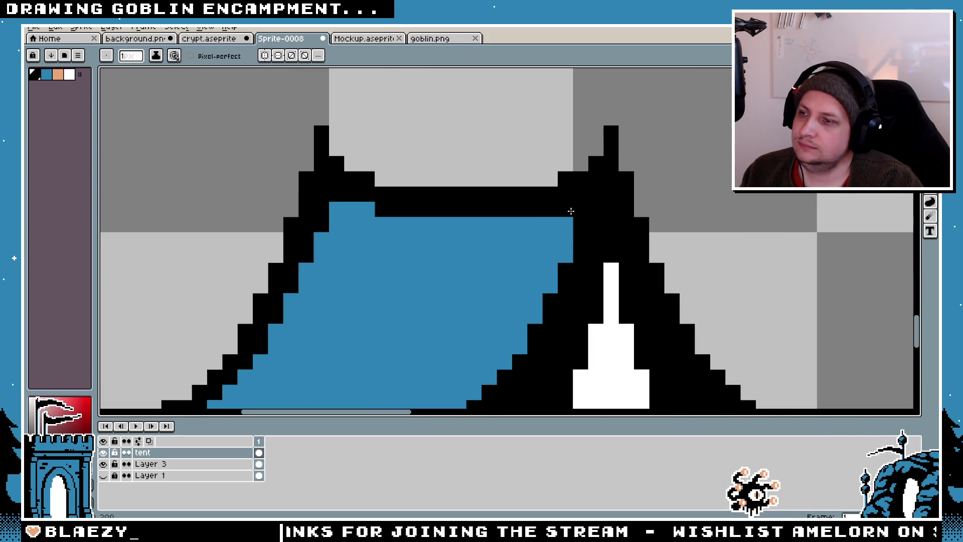
{"action": "scroll", "coordinate": [568, 221], "scroll_direction": "down", "scroll_amount": 3}
{"action": "scroll", "coordinate": [457, 210], "scroll_direction": "up", "scroll_amount": 2}
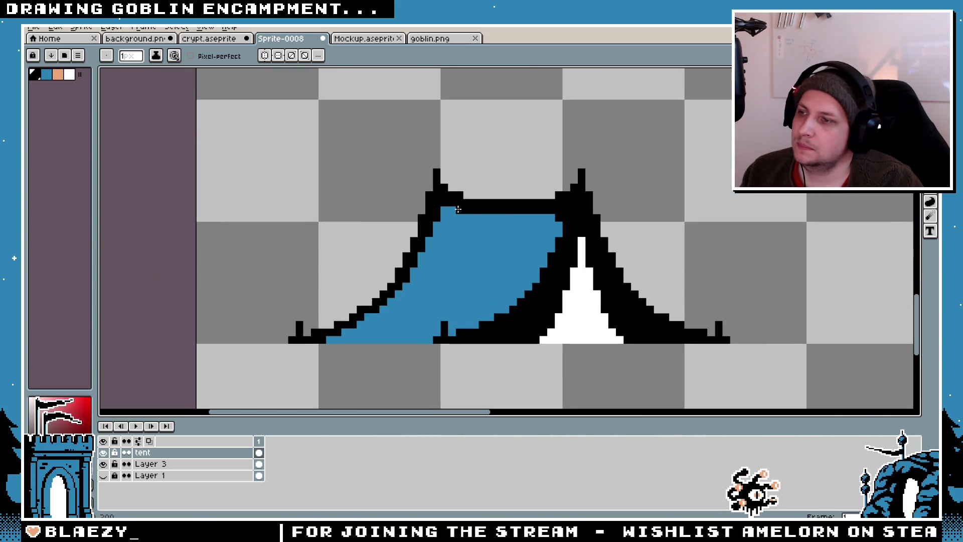
{"action": "scroll", "coordinate": [445, 217], "scroll_direction": "down", "scroll_amount": 3}
{"action": "scroll", "coordinate": [396, 228], "scroll_direction": "up", "scroll_amount": 4}
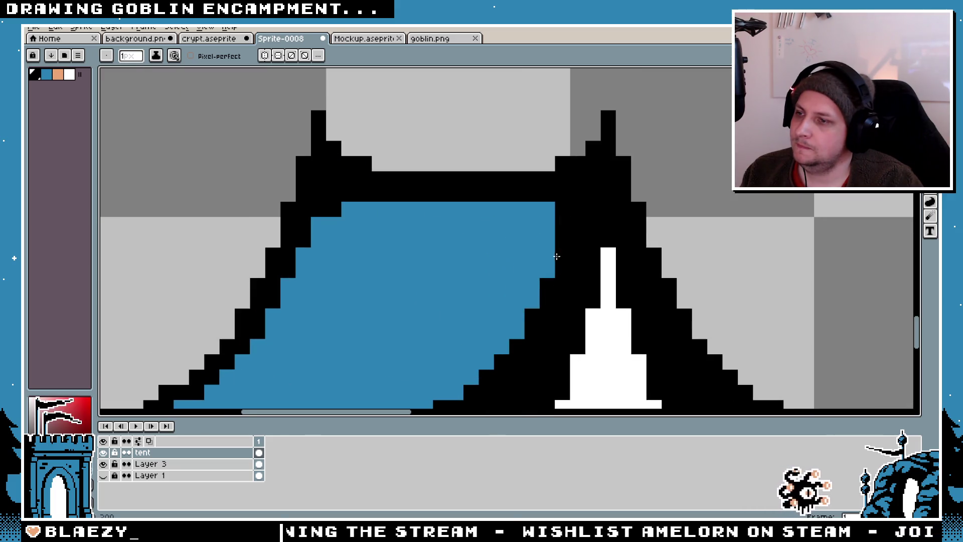
{"action": "scroll", "coordinate": [565, 328], "scroll_direction": "down", "scroll_amount": 3}
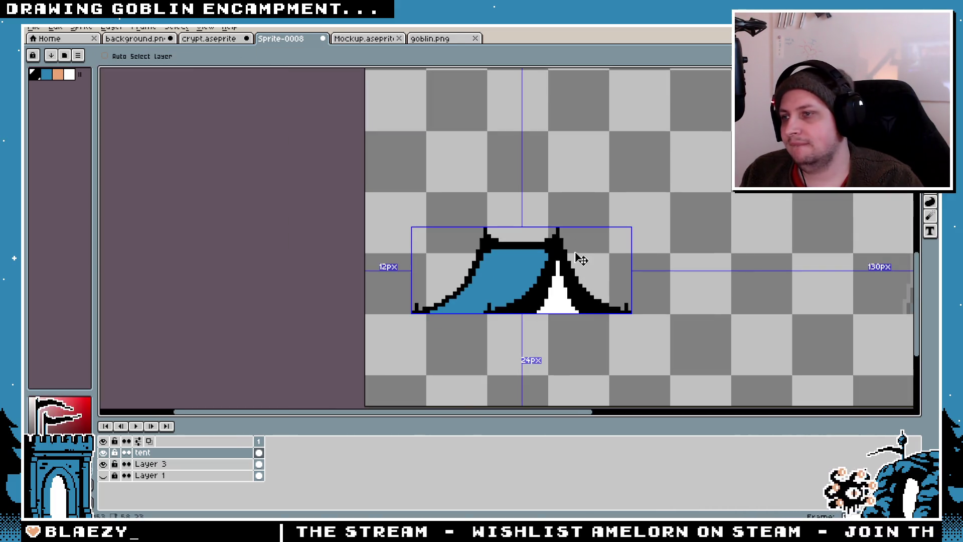
{"action": "scroll", "coordinate": [552, 254], "scroll_direction": "up", "scroll_amount": 2}
- Pick the tent's blue and repaint a stray tent pixel blue
{"action": "left_click", "coordinate": [477, 255], "text": "alt"}
{"action": "left_click", "coordinate": [512, 255]}
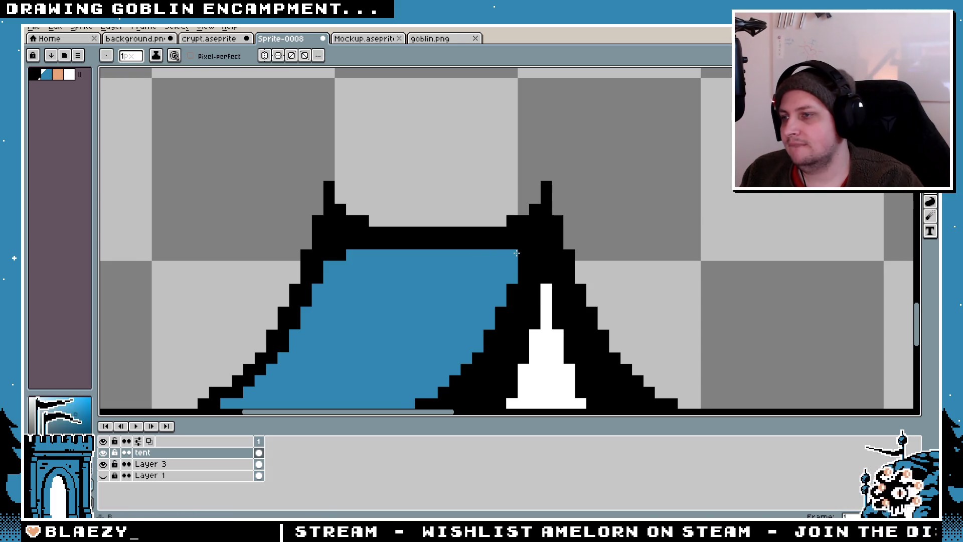
{"action": "scroll", "coordinate": [515, 253], "scroll_direction": "down", "scroll_amount": 3}
{"action": "scroll", "coordinate": [477, 269], "scroll_direction": "up", "scroll_amount": 3}
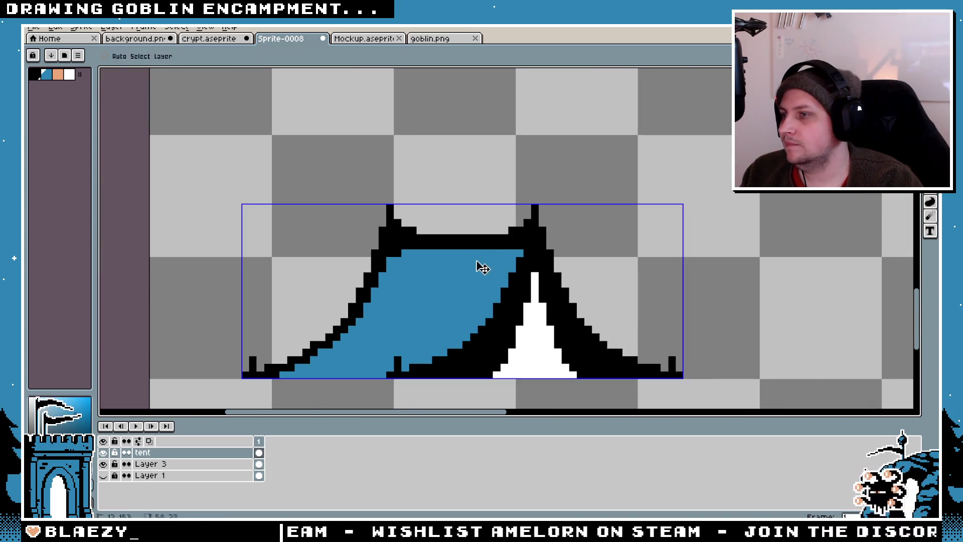
{"action": "scroll", "coordinate": [477, 270], "scroll_direction": "down", "scroll_amount": 3}
{"action": "scroll", "coordinate": [517, 286], "scroll_direction": "up", "scroll_amount": 3}
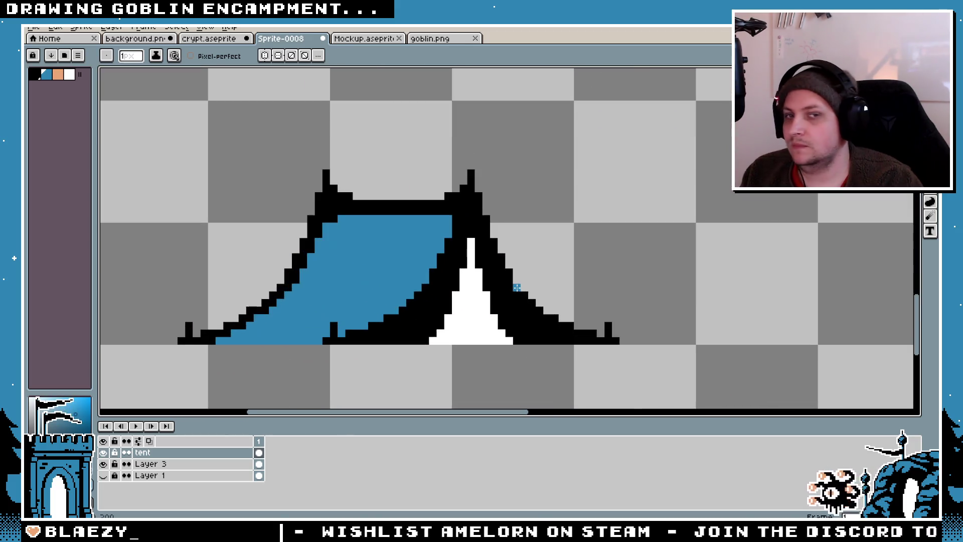
{"action": "scroll", "coordinate": [484, 280], "scroll_direction": "up", "scroll_amount": 2}
{"action": "scroll", "coordinate": [298, 280], "scroll_direction": "down", "scroll_amount": 1}
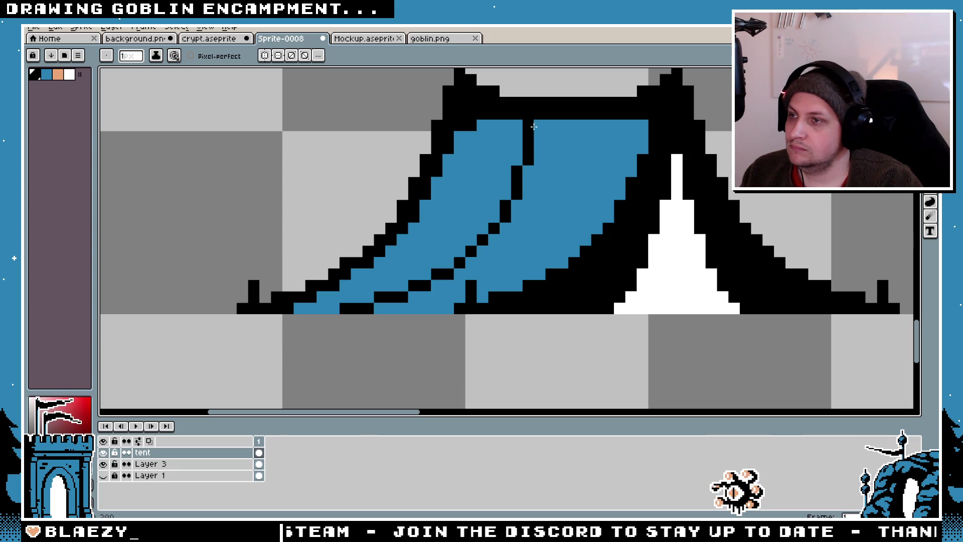
- Undo part of the fold line and remove a test black pixel on the blue side
{"action": "scroll", "coordinate": [532, 128], "scroll_direction": "down", "scroll_amount": 4}
{"action": "scroll", "coordinate": [534, 191], "scroll_direction": "up", "scroll_amount": 3}
{"action": "key", "text": "v"}
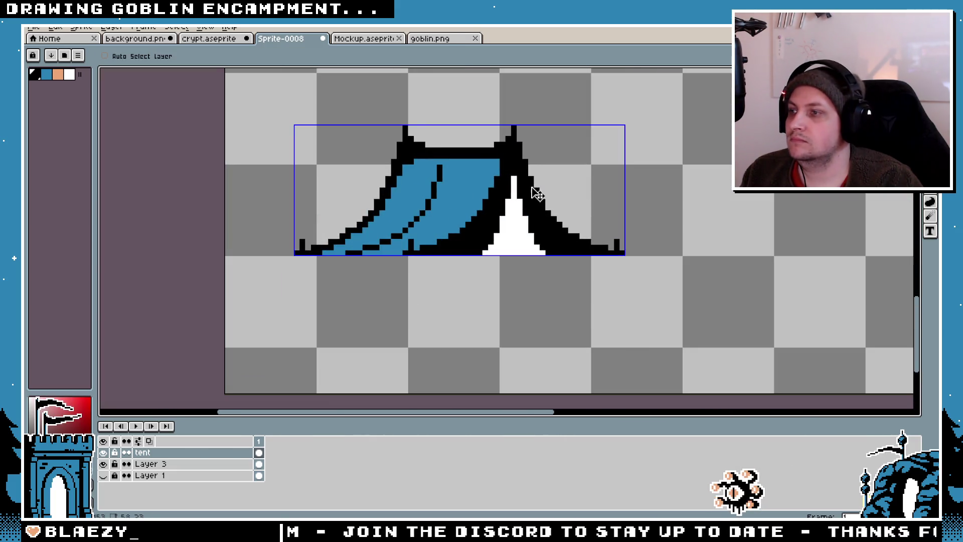
{"action": "key", "text": "ctrl+z"}
{"action": "key", "text": "ctrl+z"}
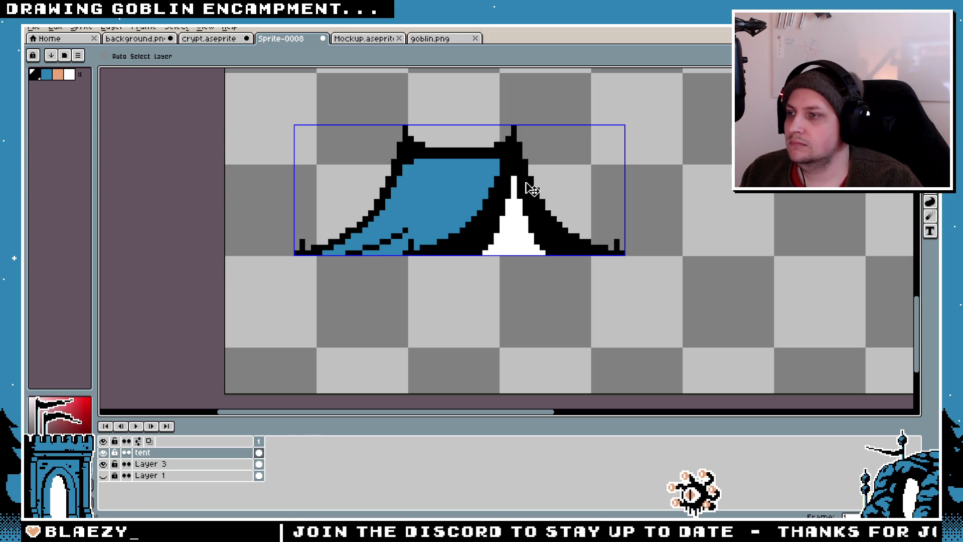
{"action": "key", "text": "b"}
{"action": "scroll", "coordinate": [532, 194], "scroll_direction": "up", "scroll_amount": 1}
{"action": "scroll", "coordinate": [547, 213], "scroll_direction": "up", "scroll_amount": 3}
{"action": "left_click", "coordinate": [546, 214]}
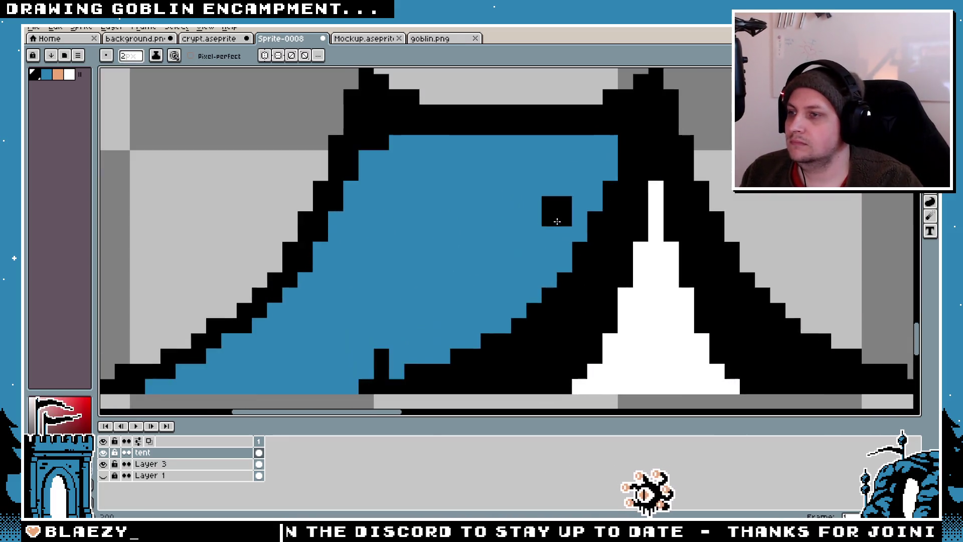
{"action": "scroll", "coordinate": [547, 216], "scroll_direction": "down", "scroll_amount": 3}
{"action": "scroll", "coordinate": [548, 217], "scroll_direction": "up", "scroll_amount": 1}
{"action": "key", "text": "ctrl+z"}
- Step further back through the fold edits, redo the filled black right fold, and save
{"action": "key", "text": "v"}
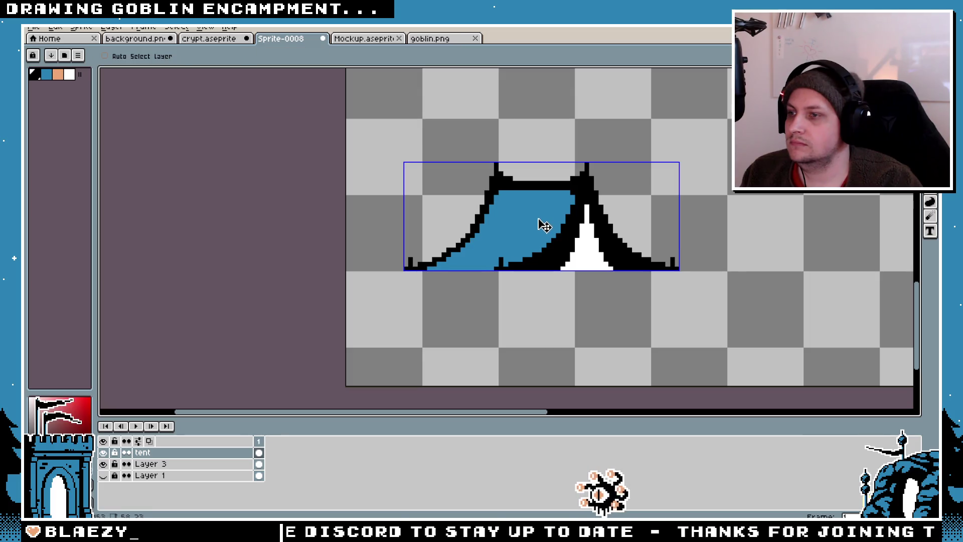
{"action": "key", "text": "ctrl+z"}
{"action": "key", "text": "ctrl+z"}
{"action": "key", "text": "b"}
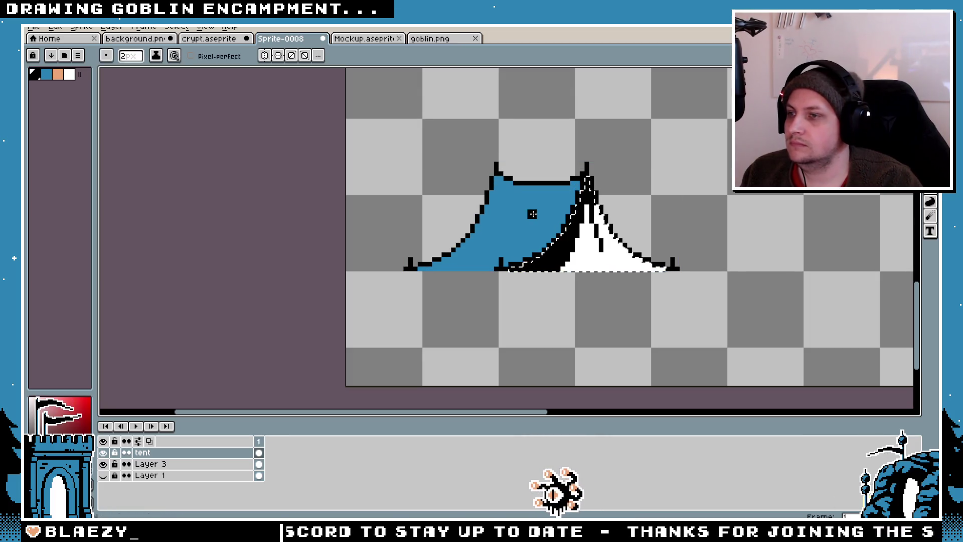
{"action": "key", "text": "ctrl+y"}
{"action": "key", "text": "ctrl+y"}
{"action": "scroll", "coordinate": [596, 219], "scroll_direction": "down", "scroll_amount": 5}
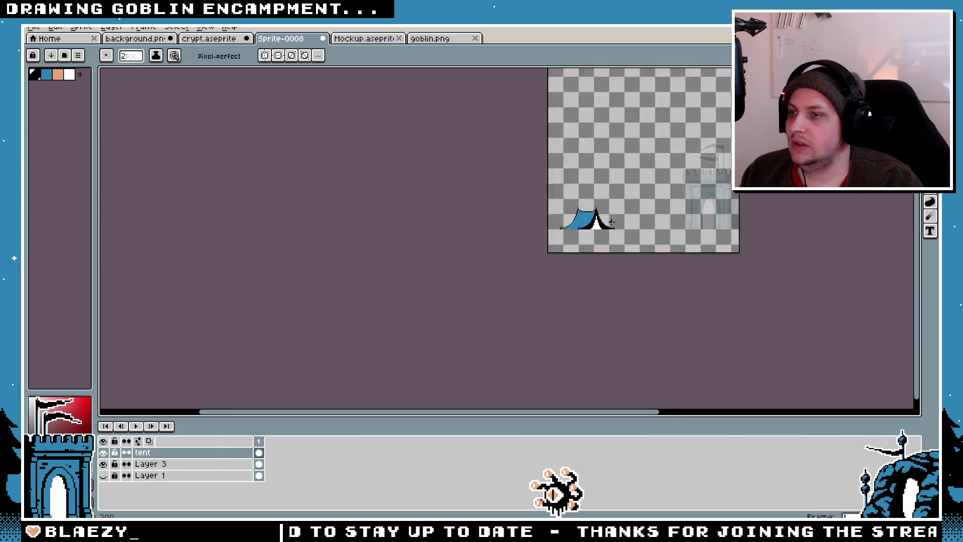
{"action": "scroll", "coordinate": [653, 210], "scroll_direction": "up", "scroll_amount": 5}
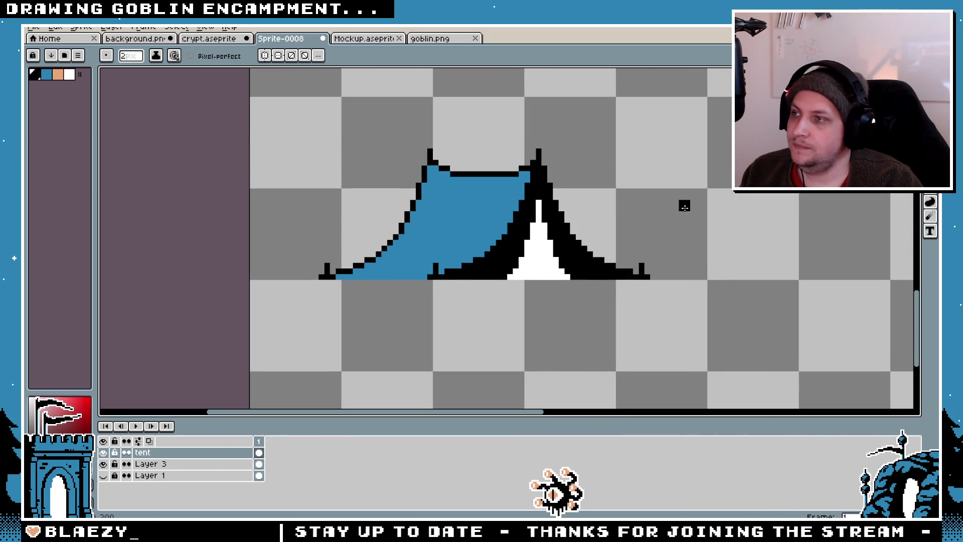
{"action": "key", "text": "ctrl+s"}
- Save the sprite as tent.aseprite in the Majesty GB folder
{"action": "left_click", "coordinate": [215, 50]}
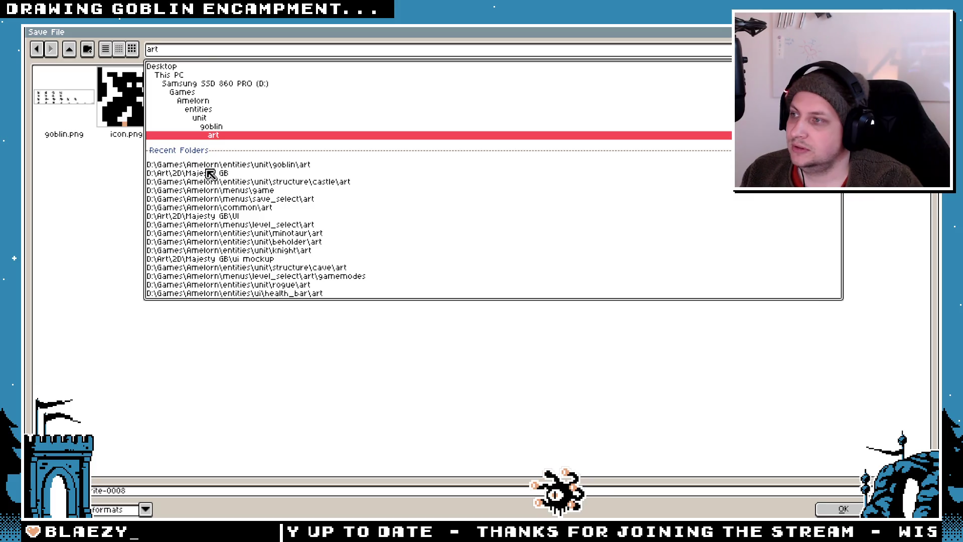
{"action": "left_click", "coordinate": [210, 173]}
{"action": "double_click", "coordinate": [113, 488]}
{"action": "key", "text": "BackSpace"}
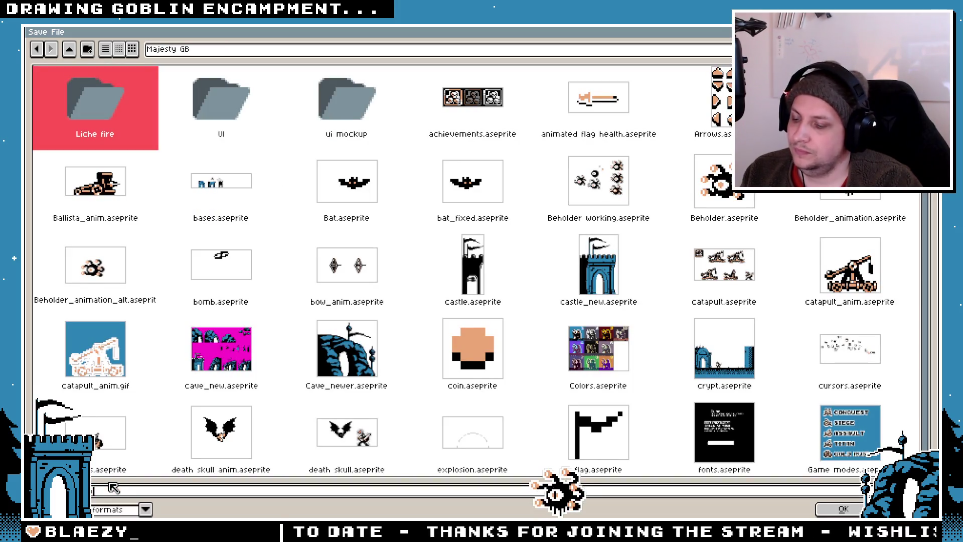
{"action": "left_click", "coordinate": [823, 504]}
{"action": "scroll", "coordinate": [554, 167], "scroll_direction": "up", "scroll_amount": 3}
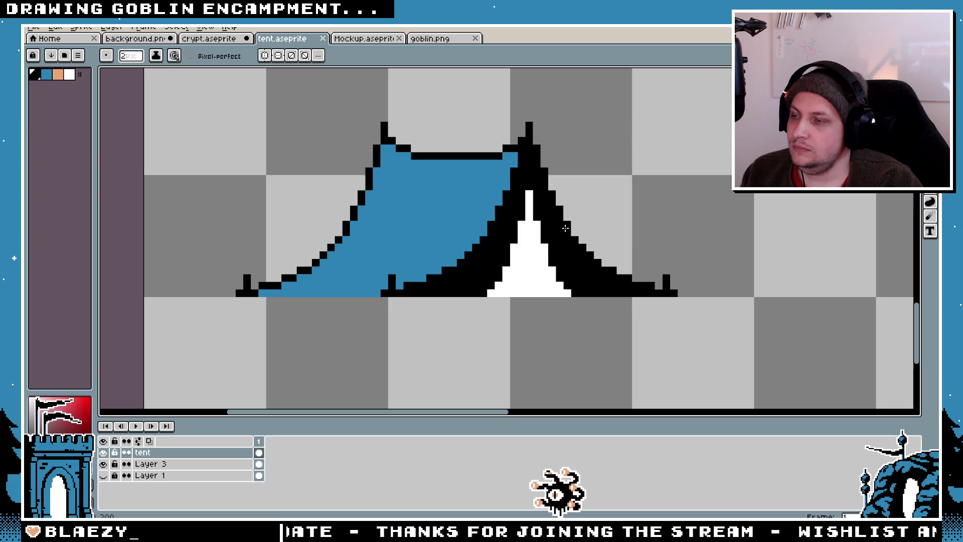
- With a 1-pixel Pencil, thicken the black outline along the tent's top and left edges, then select all
{"action": "key", "text": "b"}
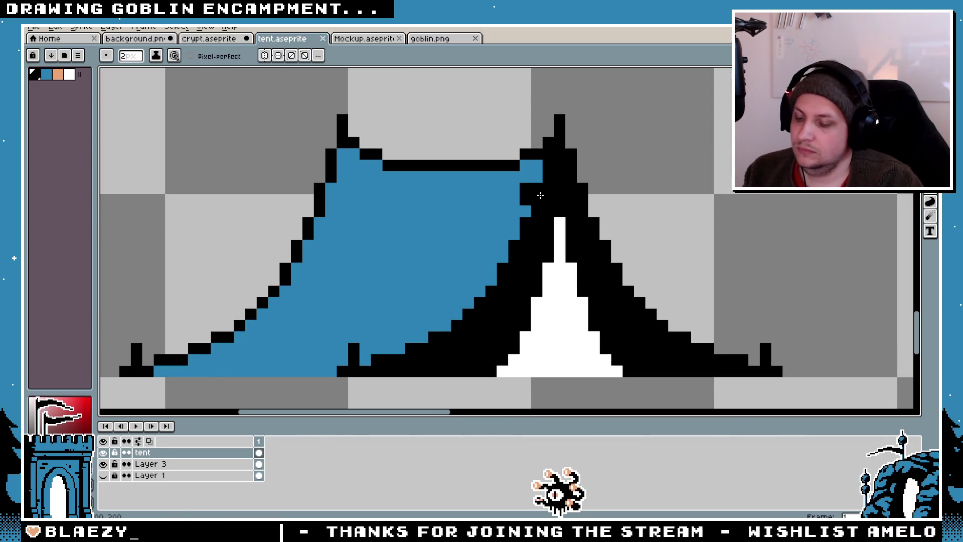
{"action": "key", "text": "minus"}
{"action": "left_click_drag", "start_coordinate": [513, 174], "coordinate": [396, 175]}
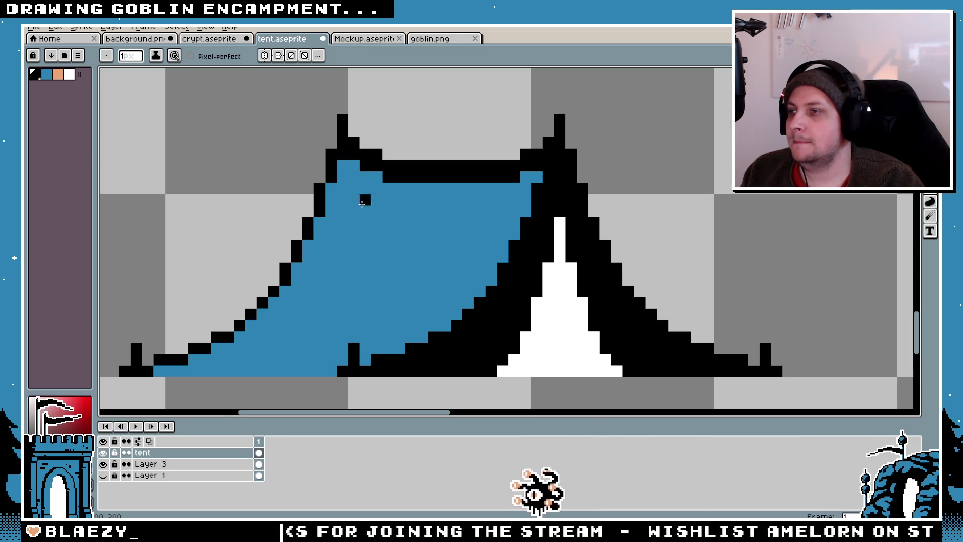
{"action": "scroll", "coordinate": [361, 197], "scroll_direction": "down", "scroll_amount": 3}
{"action": "scroll", "coordinate": [360, 211], "scroll_direction": "up", "scroll_amount": 4}
{"action": "mouse_move", "coordinate": [325, 114]}
{"action": "left_mouse_down"}
{"action": "mouse_move", "coordinate": [297, 196]}
{"action": "mouse_move", "coordinate": [249, 282]}
{"action": "mouse_move", "coordinate": [484, 223]}
{"action": "left_mouse_up"}
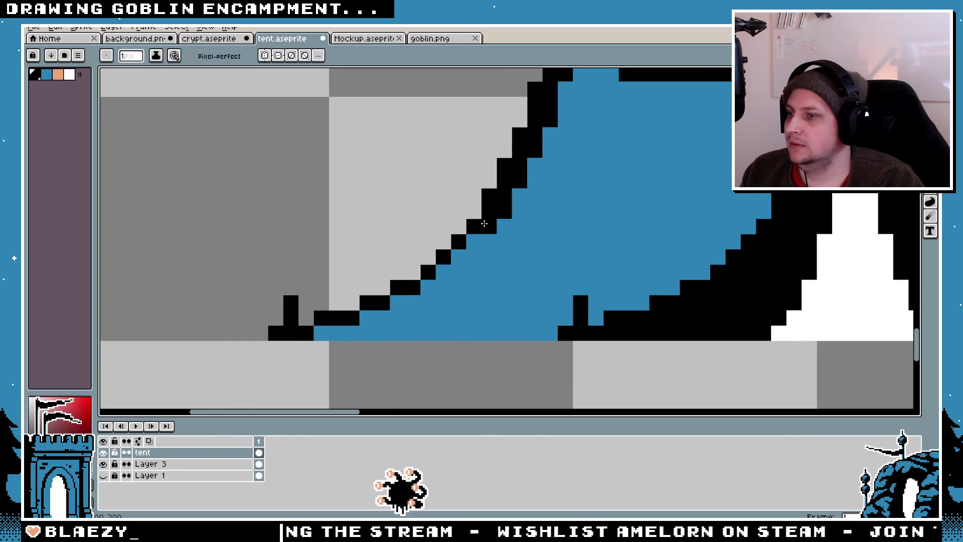
{"action": "mouse_move", "coordinate": [449, 257]}
{"action": "left_mouse_down"}
{"action": "mouse_move", "coordinate": [426, 289]}
{"action": "mouse_move", "coordinate": [321, 334]}
{"action": "left_mouse_up"}
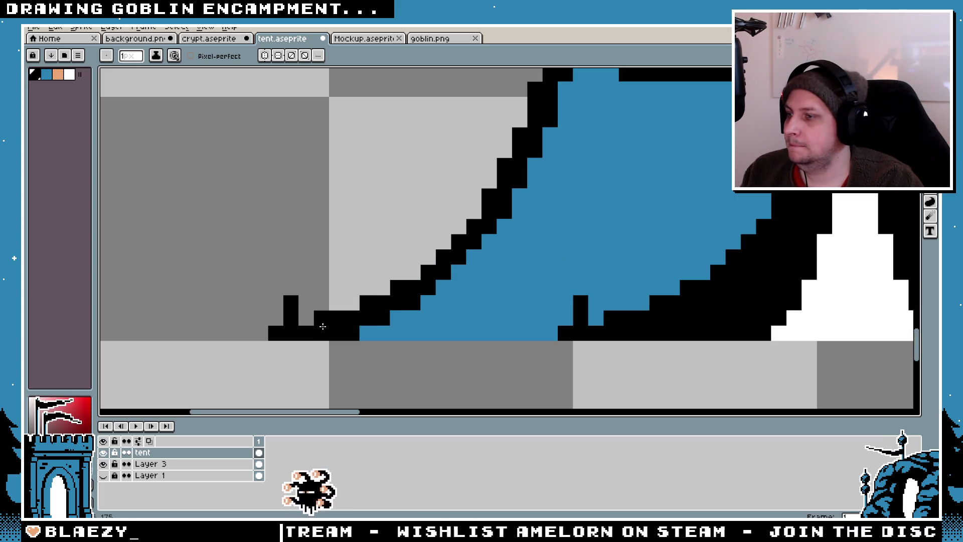
{"action": "scroll", "coordinate": [331, 331], "scroll_direction": "down", "scroll_amount": 3}
{"action": "scroll", "coordinate": [443, 301], "scroll_direction": "up", "scroll_amount": 2}
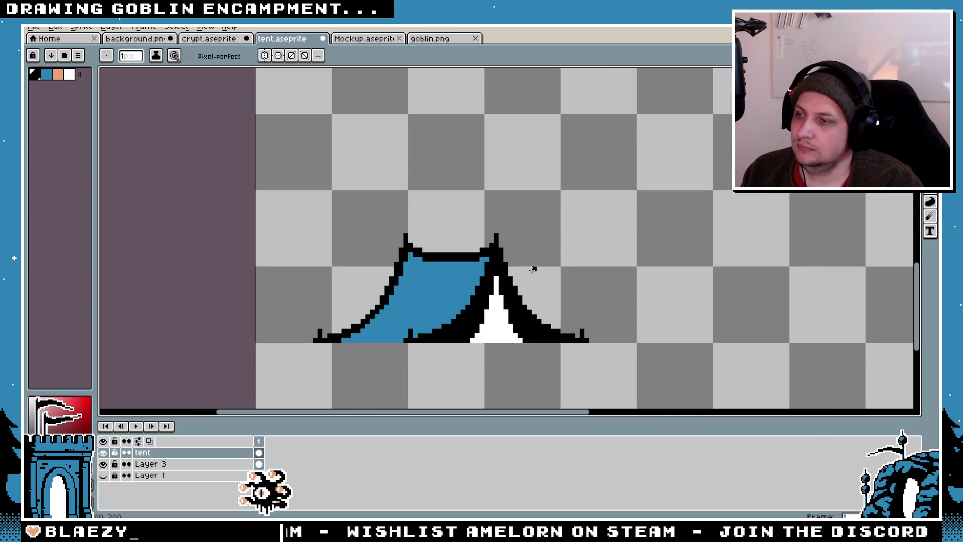
{"action": "scroll", "coordinate": [542, 263], "scroll_direction": "up", "scroll_amount": 1}
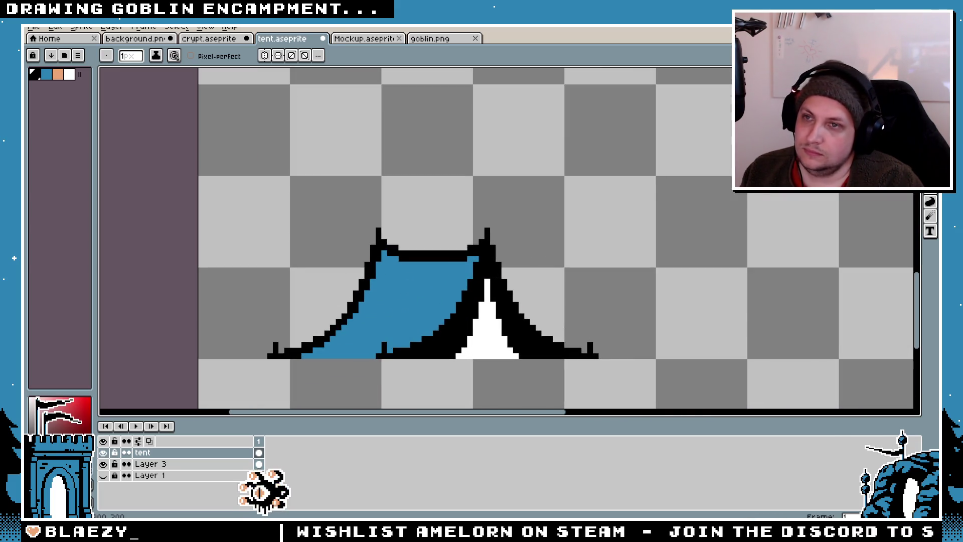
{"action": "left_click", "coordinate": [930, 80]}
{"action": "key", "text": "ctrl+a"}
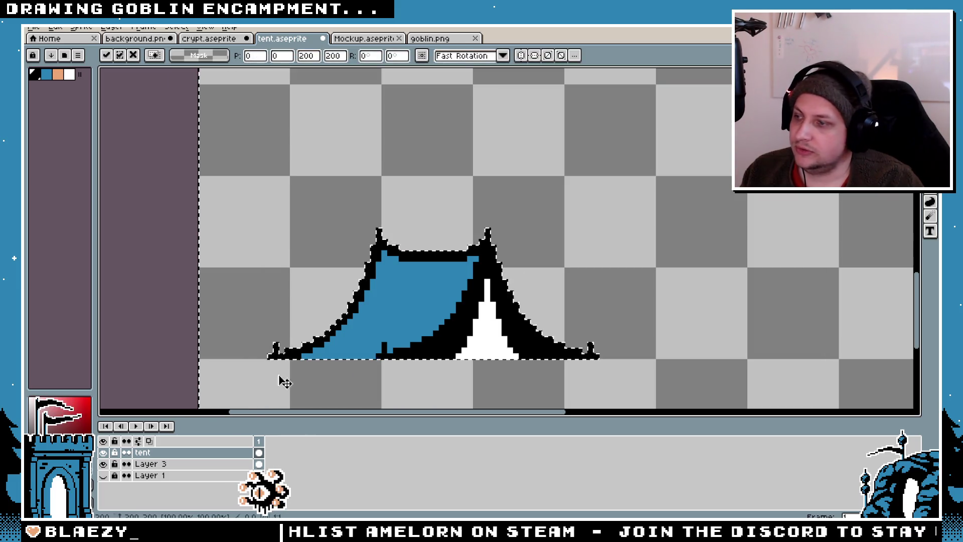
- Show the ground layer, drop the current tent selection and centre the tent in view
{"action": "left_click", "coordinate": [103, 475]}
{"action": "scroll", "coordinate": [695, 236], "scroll_direction": "down", "scroll_amount": 2}
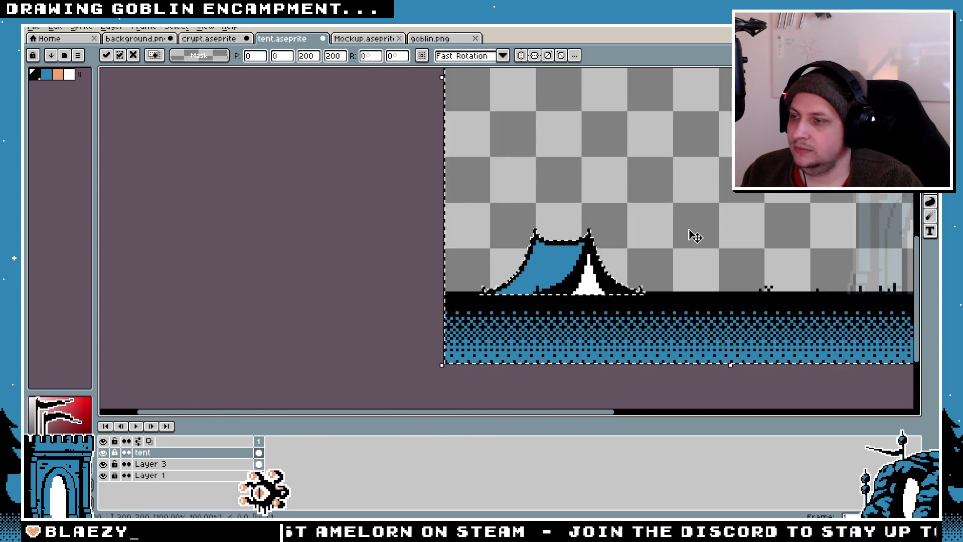
{"action": "key", "text": "ctrl+d"}
{"action": "scroll", "coordinate": [604, 221], "scroll_direction": "down", "scroll_amount": 3}
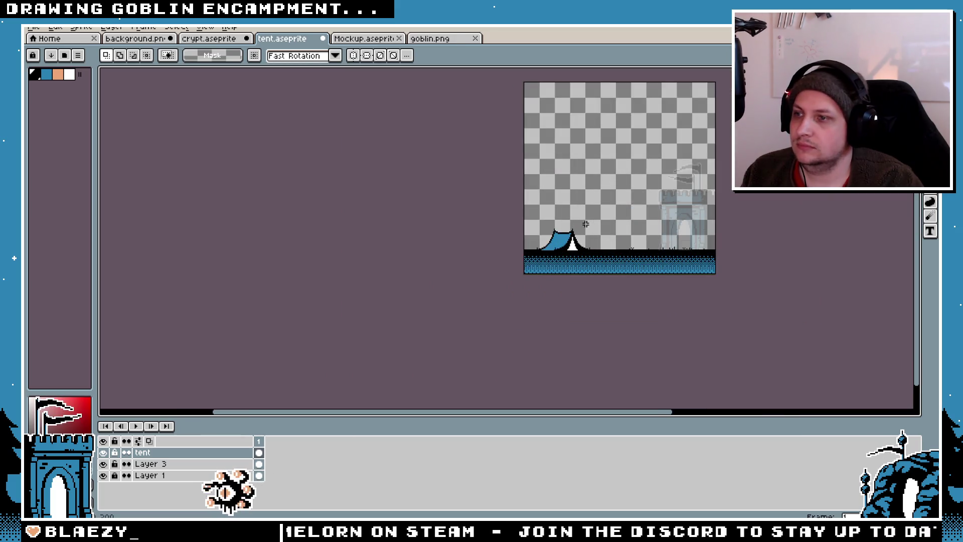
{"action": "scroll", "coordinate": [586, 224], "scroll_direction": "up", "scroll_amount": 5}
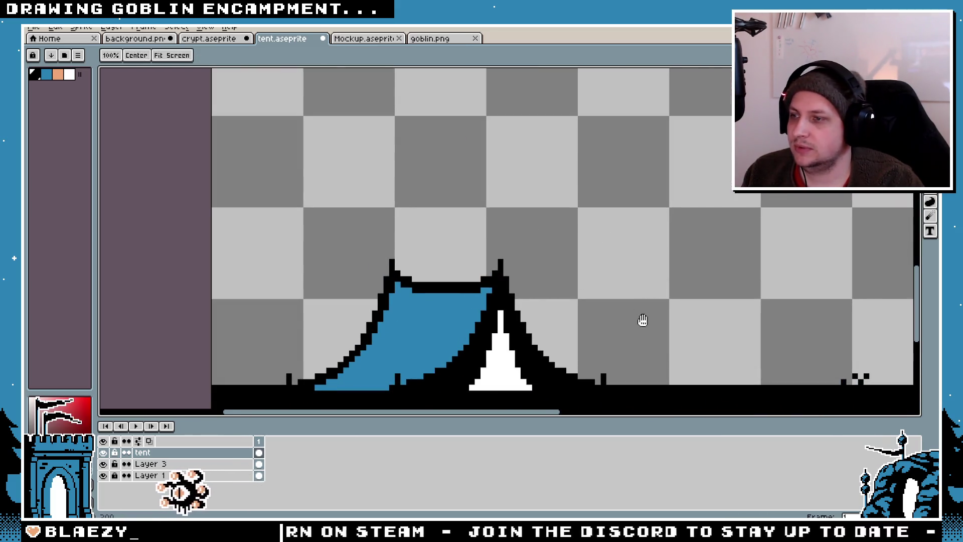
{"action": "left_click_drag", "start_coordinate": [644, 325], "coordinate": [625, 264]}
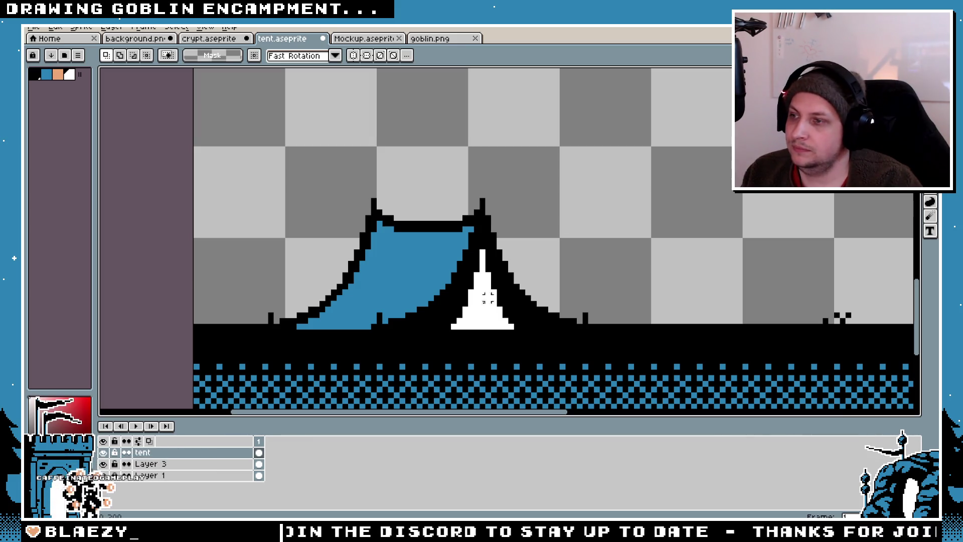
- Marquee-select the tent and preview a white #FFFFFF outline in the Outline dialog
{"action": "left_click_drag", "start_coordinate": [684, 154], "coordinate": [304, 297]}
{"action": "left_click_drag", "start_coordinate": [242, 337], "coordinate": [239, 330]}
{"action": "key", "text": "shift+o"}
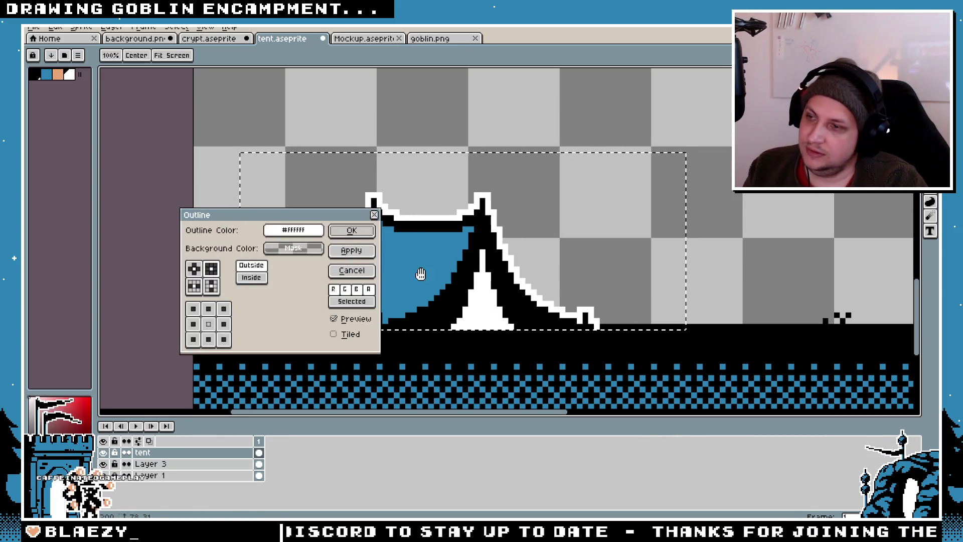
- Apply the white outline to the tent, deselect, and zoom around to inspect it
{"action": "left_click", "coordinate": [346, 227]}
{"action": "key", "text": "ctrl+d"}
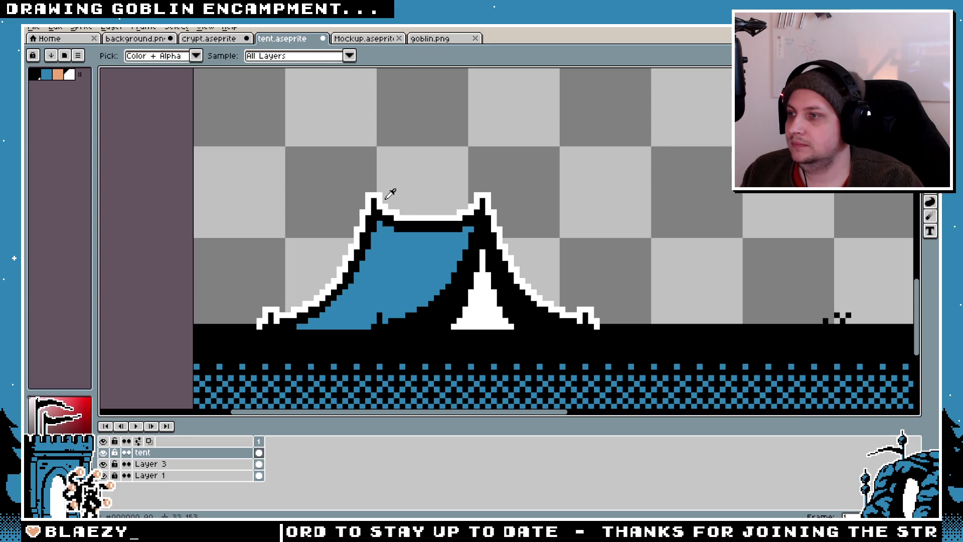
{"action": "key", "text": "b"}
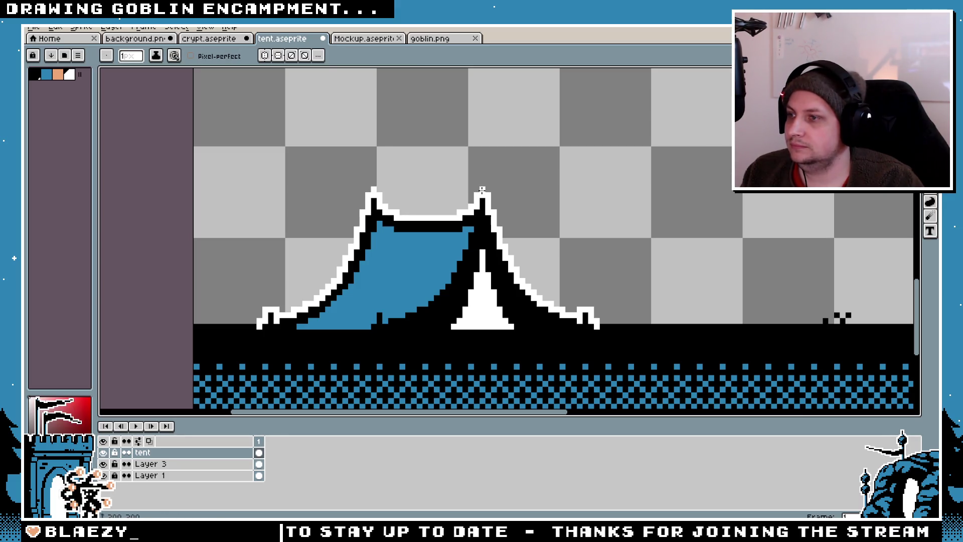
{"action": "scroll", "coordinate": [606, 182], "scroll_direction": "down", "scroll_amount": 4}
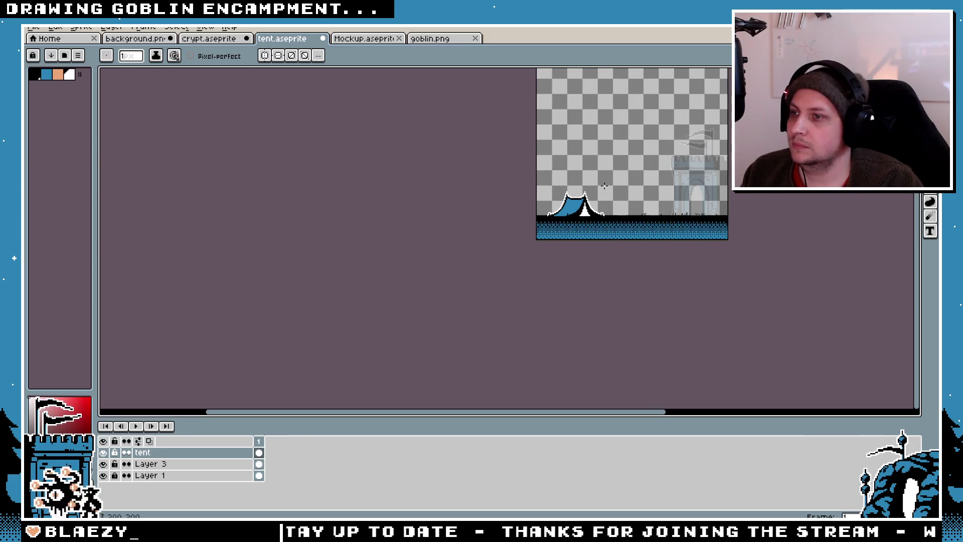
{"action": "scroll", "coordinate": [604, 186], "scroll_direction": "up", "scroll_amount": 3}
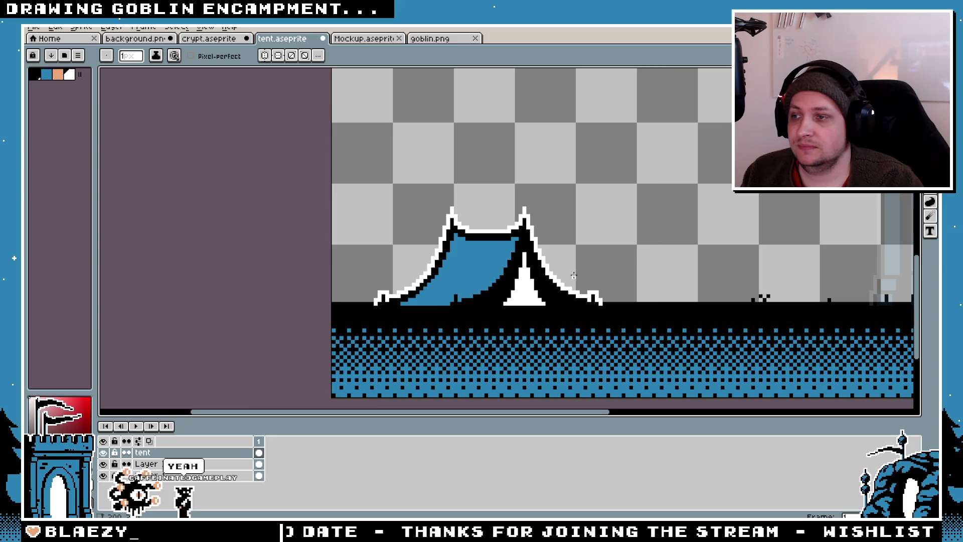
{"action": "scroll", "coordinate": [516, 273], "scroll_direction": "up", "scroll_amount": 1}
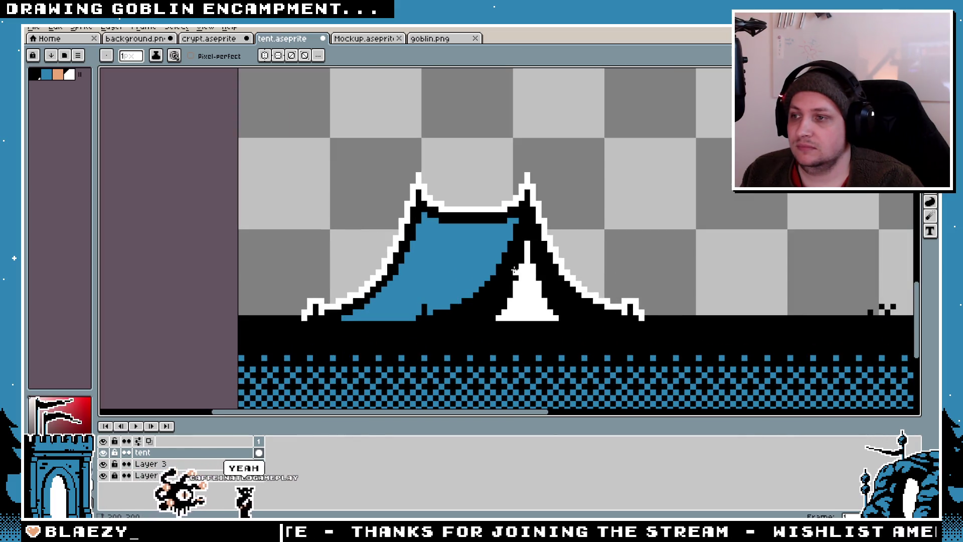
{"action": "scroll", "coordinate": [515, 271], "scroll_direction": "down", "scroll_amount": 1}
{"action": "scroll", "coordinate": [517, 270], "scroll_direction": "down", "scroll_amount": 4}
{"action": "scroll", "coordinate": [552, 261], "scroll_direction": "up", "scroll_amount": 3}
{"action": "scroll", "coordinate": [559, 259], "scroll_direction": "down", "scroll_amount": 4}
{"action": "scroll", "coordinate": [558, 259], "scroll_direction": "up", "scroll_amount": 1}
{"action": "scroll", "coordinate": [563, 259], "scroll_direction": "up", "scroll_amount": 2}
- Remove the white outline from the tent and save tent.aseprite
{"action": "key", "text": "ctrl"}
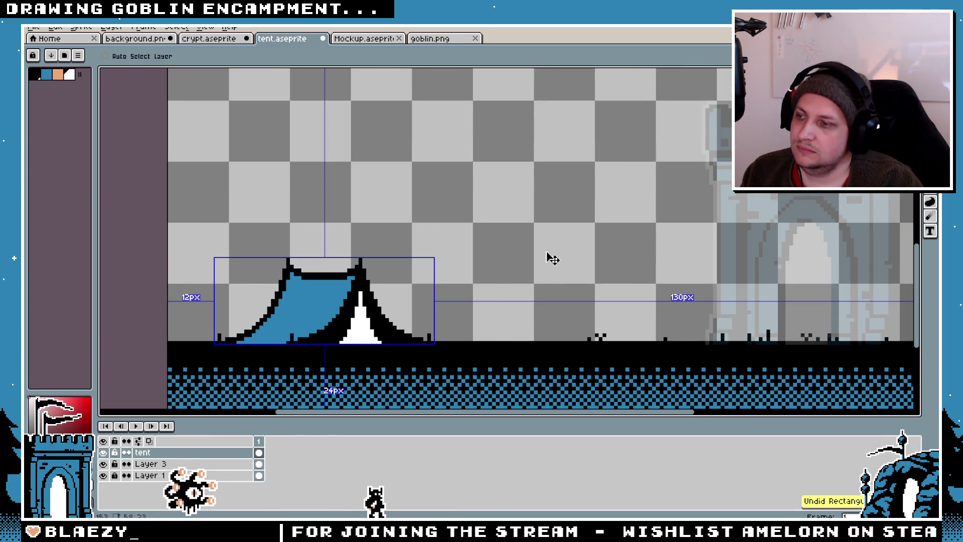
{"action": "key", "text": "ctrl+s"}
{"action": "key", "text": "ctrl+y"}
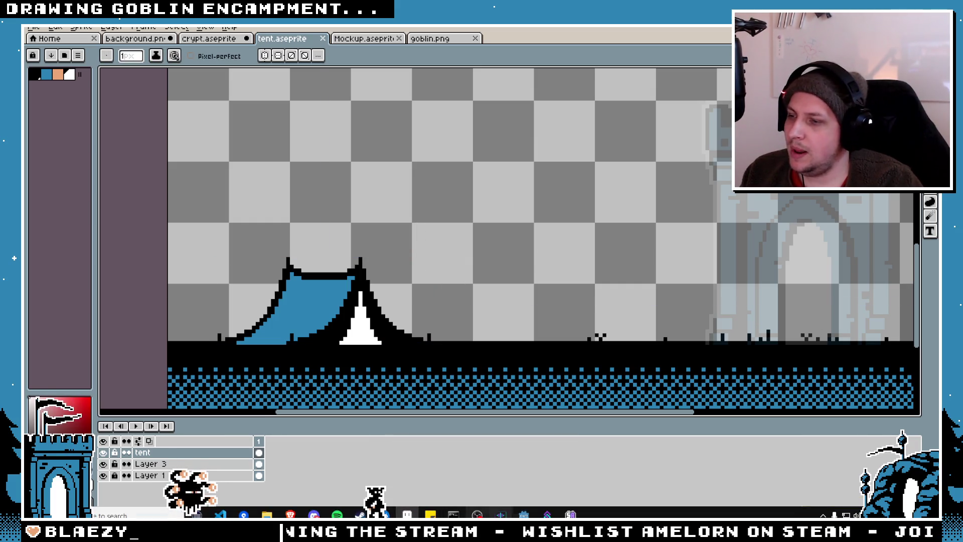
{"action": "key", "text": "alt+Tab"}
- Review the Display > Window sizes in Project Settings, then run the game into Campaign
{"action": "left_click", "coordinate": [69, 32]}
{"action": "left_click", "coordinate": [656, 118]}
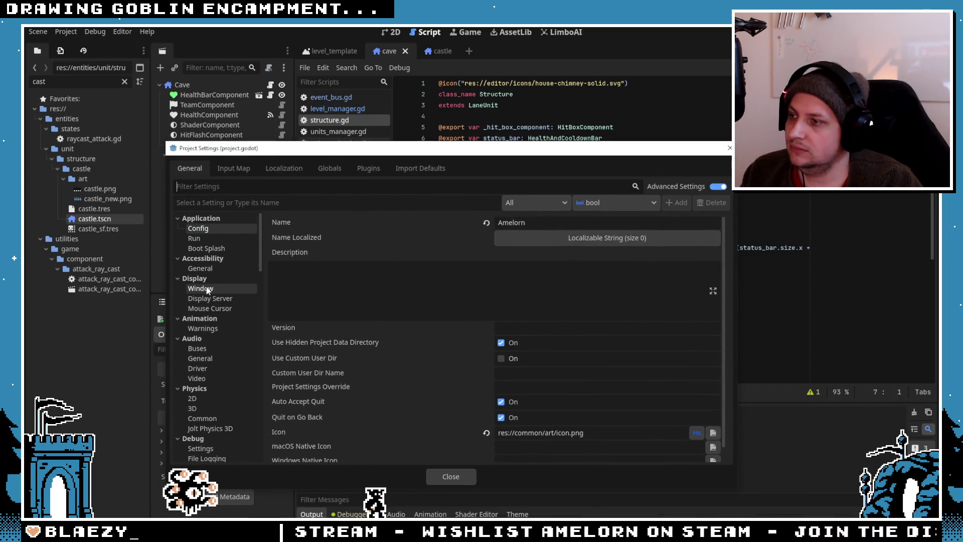
{"action": "left_click", "coordinate": [208, 289]}
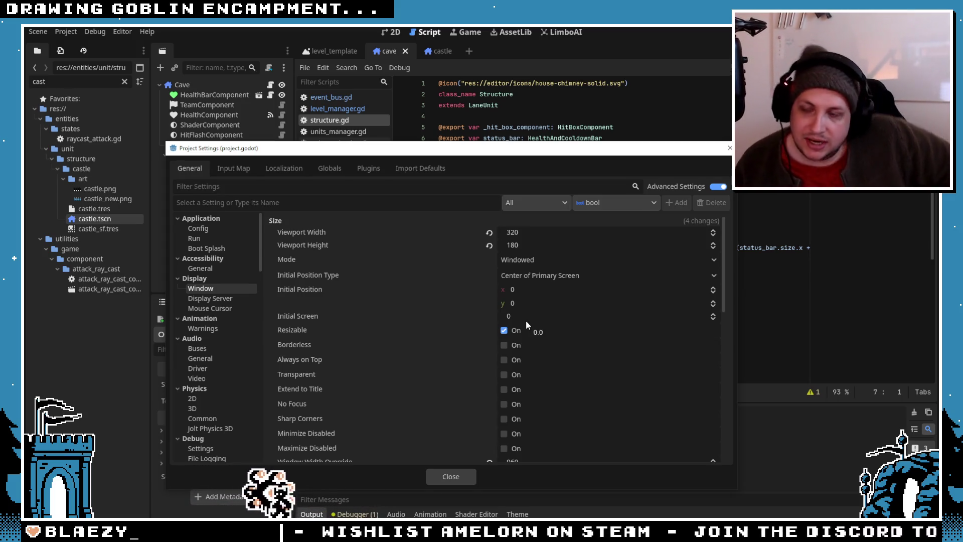
{"action": "scroll", "coordinate": [536, 311], "scroll_direction": "down", "scroll_amount": 3}
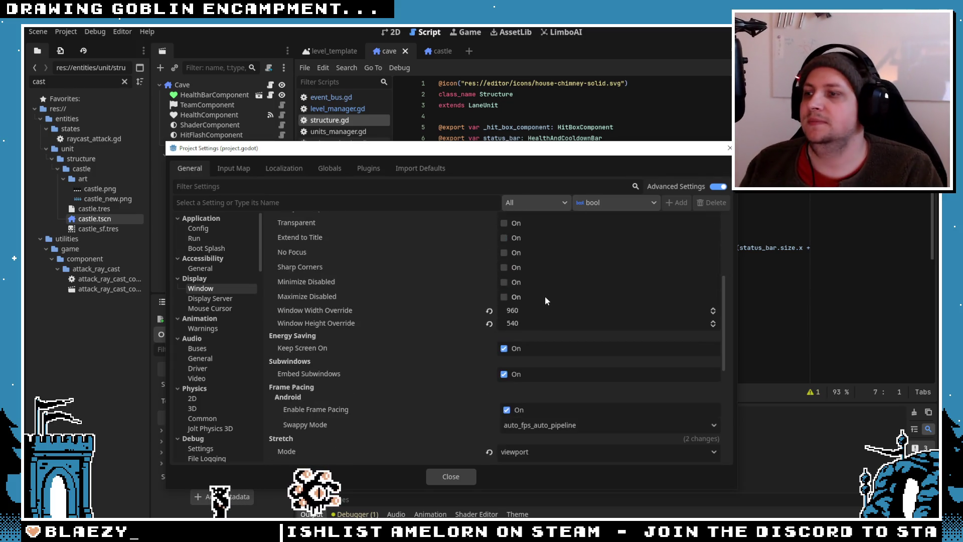
{"action": "scroll", "coordinate": [551, 291], "scroll_direction": "up", "scroll_amount": 3}
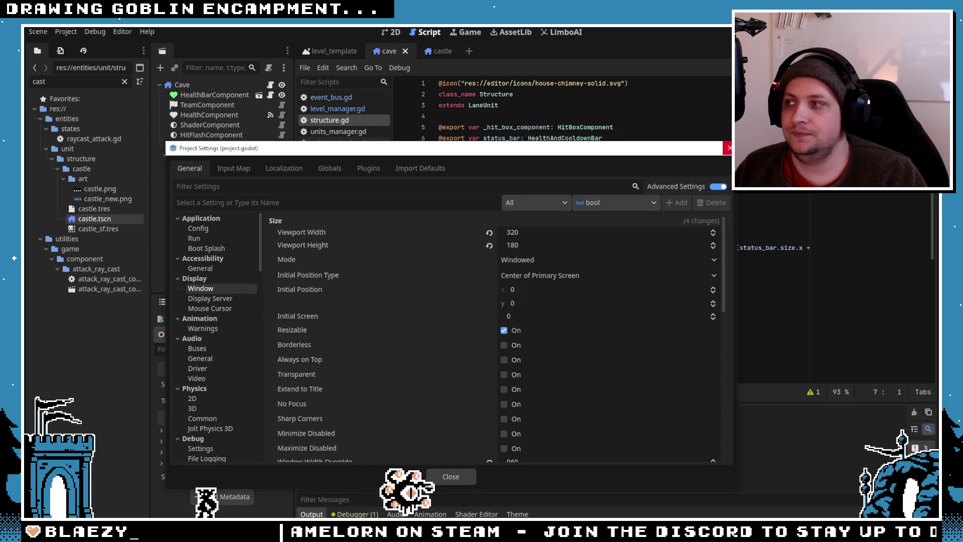
{"action": "left_click", "coordinate": [728, 148]}
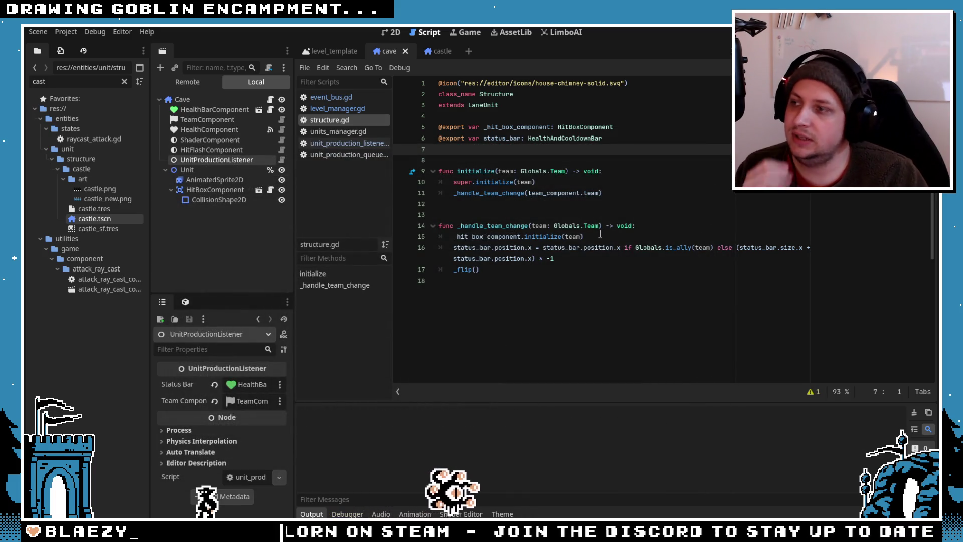
{"action": "left_click", "coordinate": [478, 240]}
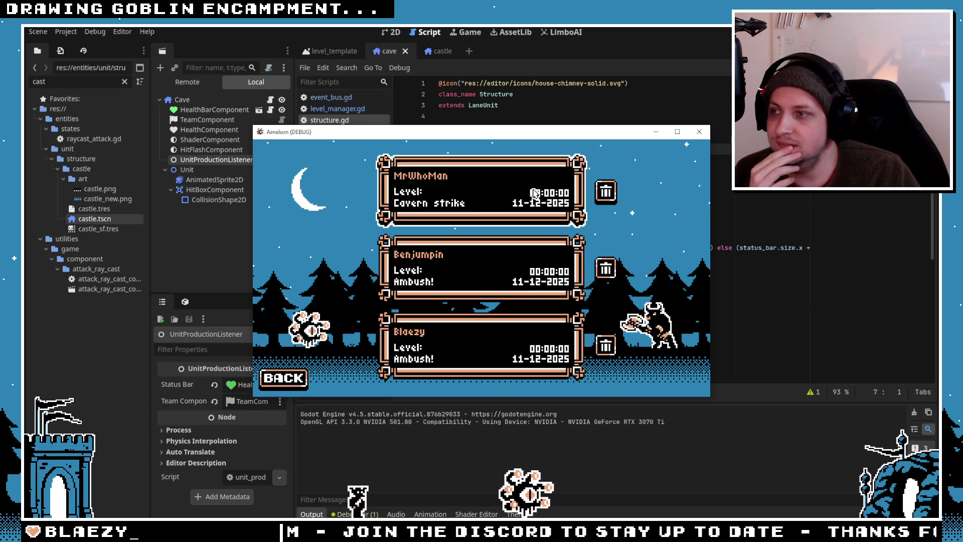
- Load the top save slot, play Cavern Strike fullscreen, then stop the running game
{"action": "left_click", "coordinate": [482, 210]}
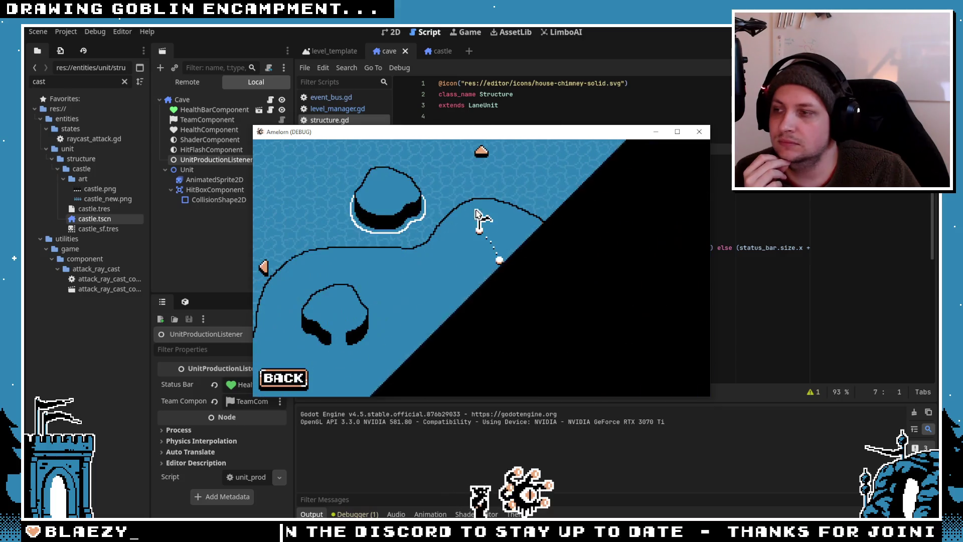
{"action": "left_click", "coordinate": [502, 261]}
{"action": "left_click", "coordinate": [422, 326]}
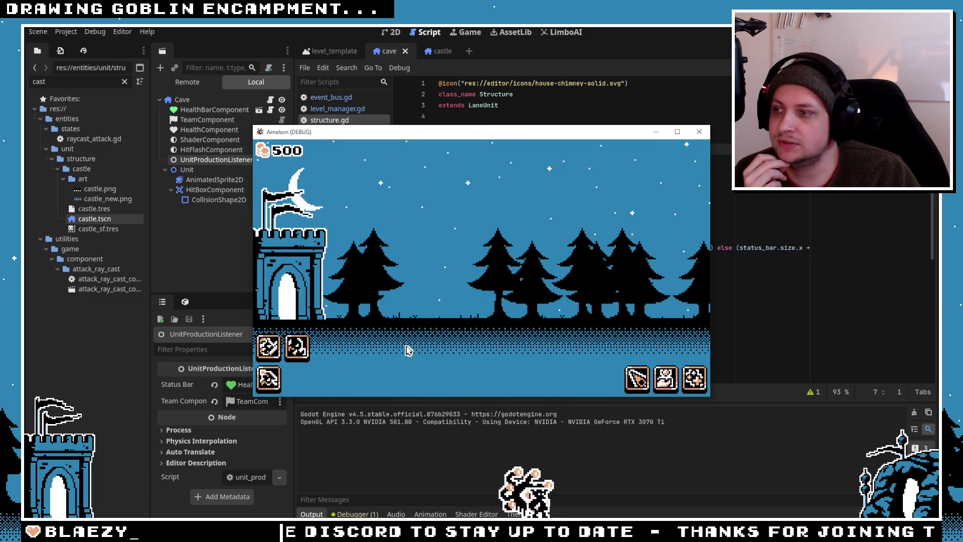
{"action": "key", "text": "F11"}
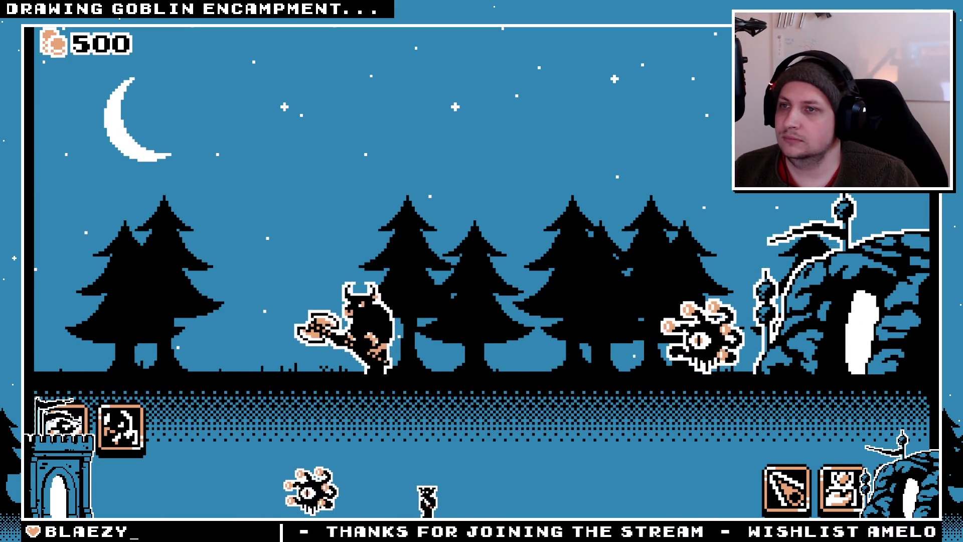
{"action": "key", "text": "F8"}
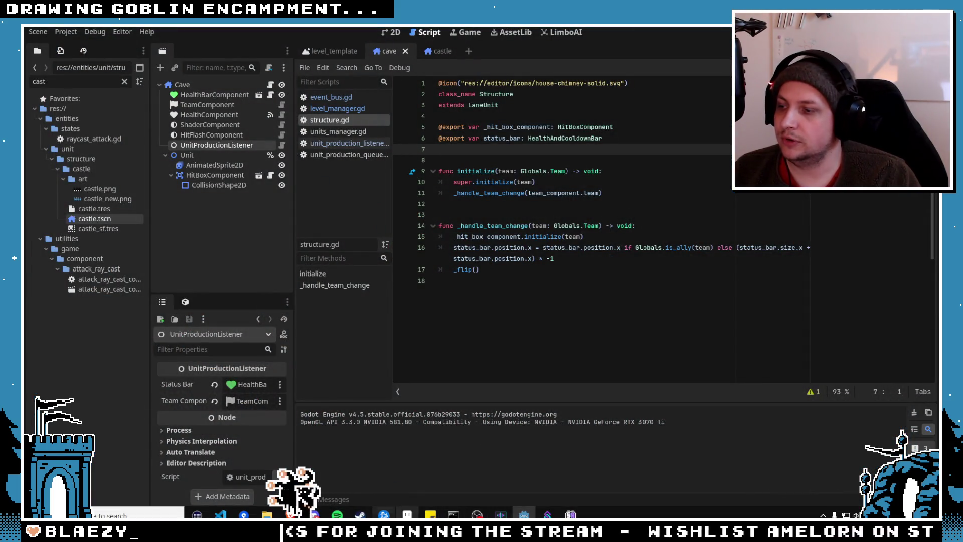
{"action": "key", "text": "alt+Tab"}
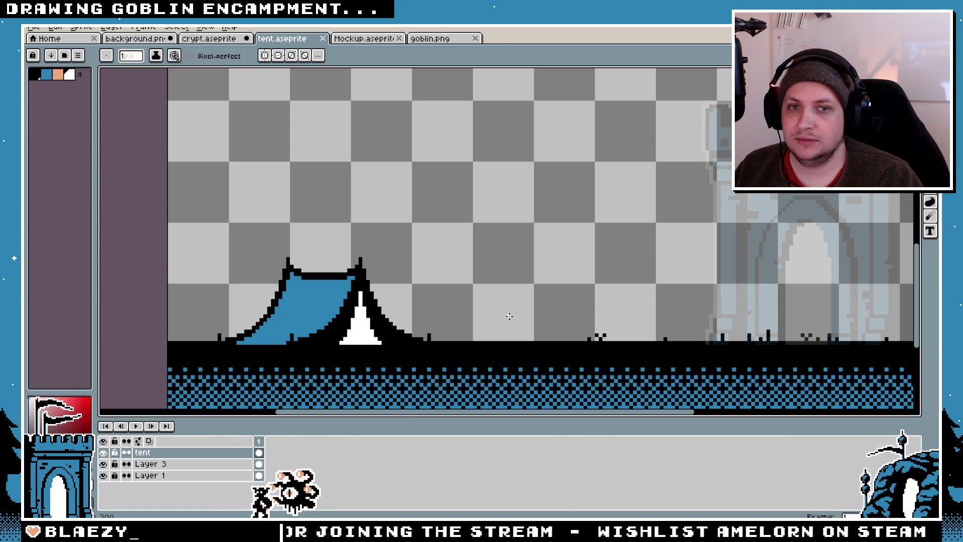
- Try extending the right tent pole upward with black pixels, then undo the extra height
{"action": "scroll", "coordinate": [349, 289], "scroll_direction": "up", "scroll_amount": 5}
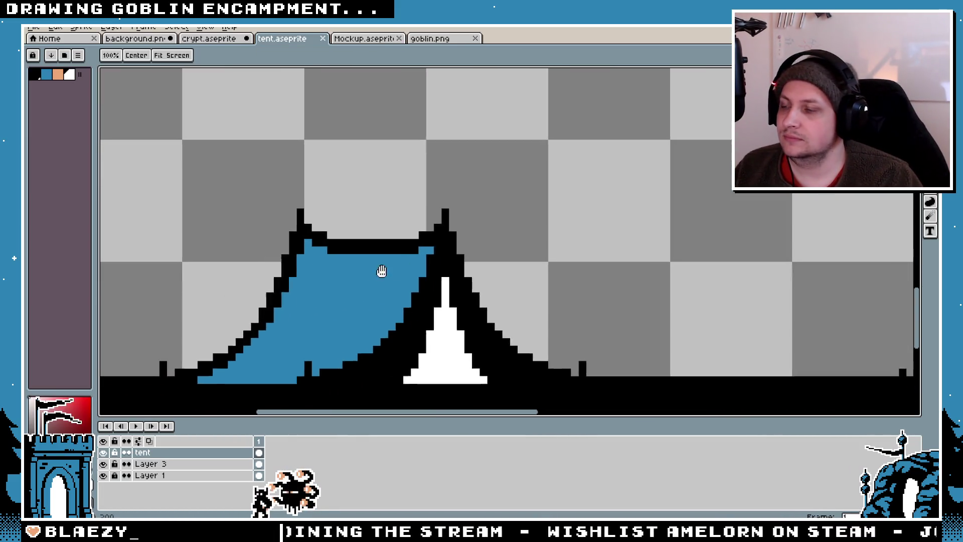
{"action": "scroll", "coordinate": [464, 227], "scroll_direction": "down", "scroll_amount": 6}
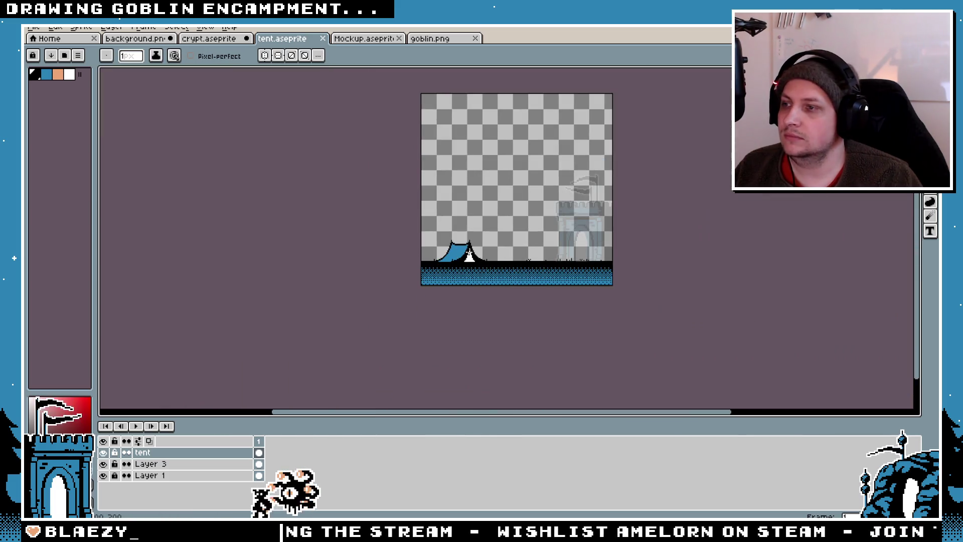
{"action": "scroll", "coordinate": [470, 254], "scroll_direction": "up", "scroll_amount": 3}
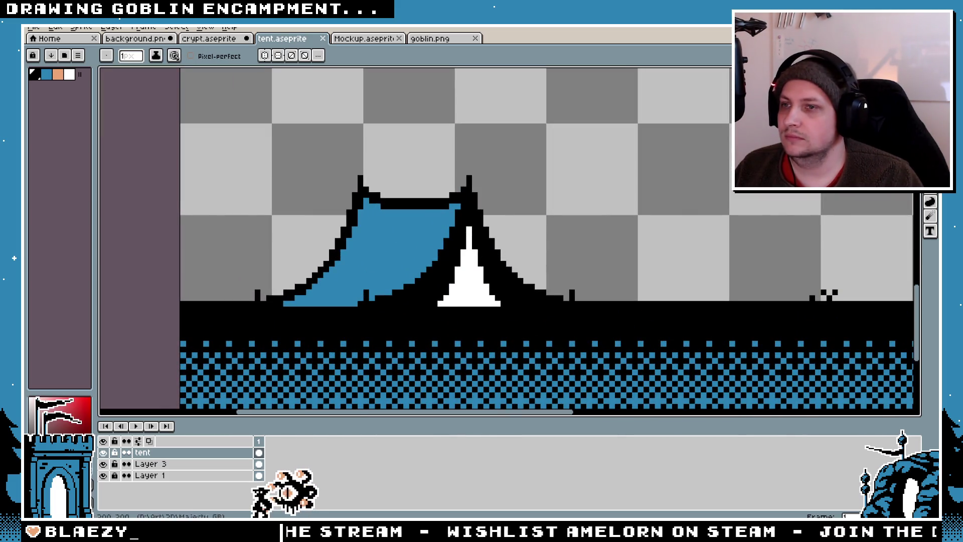
{"action": "key", "text": "m"}
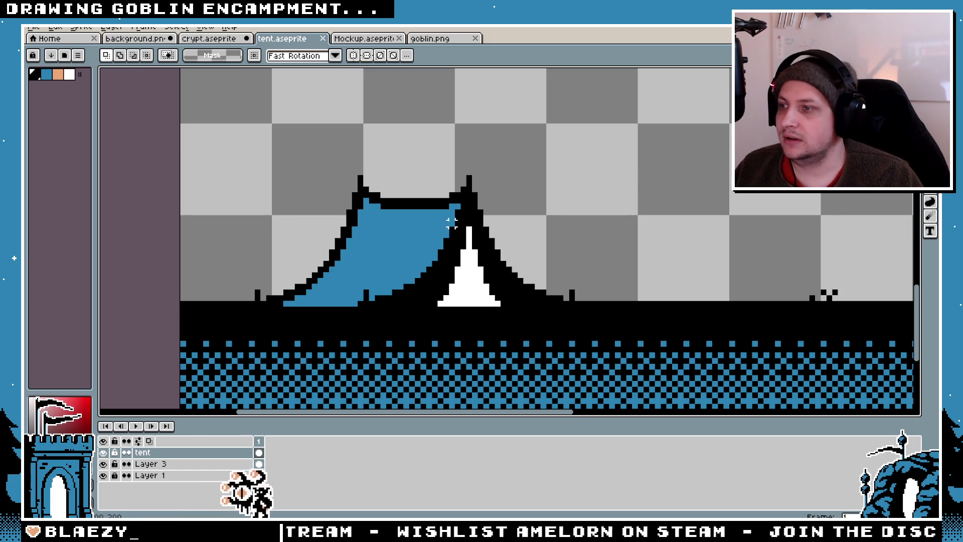
{"action": "scroll", "coordinate": [400, 237], "scroll_direction": "down", "scroll_amount": 2}
{"action": "scroll", "coordinate": [432, 225], "scroll_direction": "up", "scroll_amount": 3}
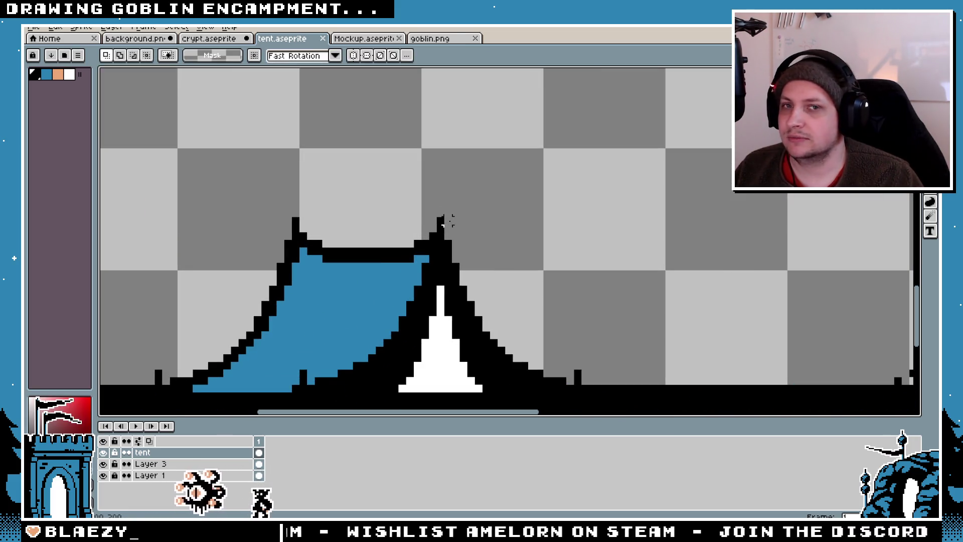
{"action": "key", "text": "b"}
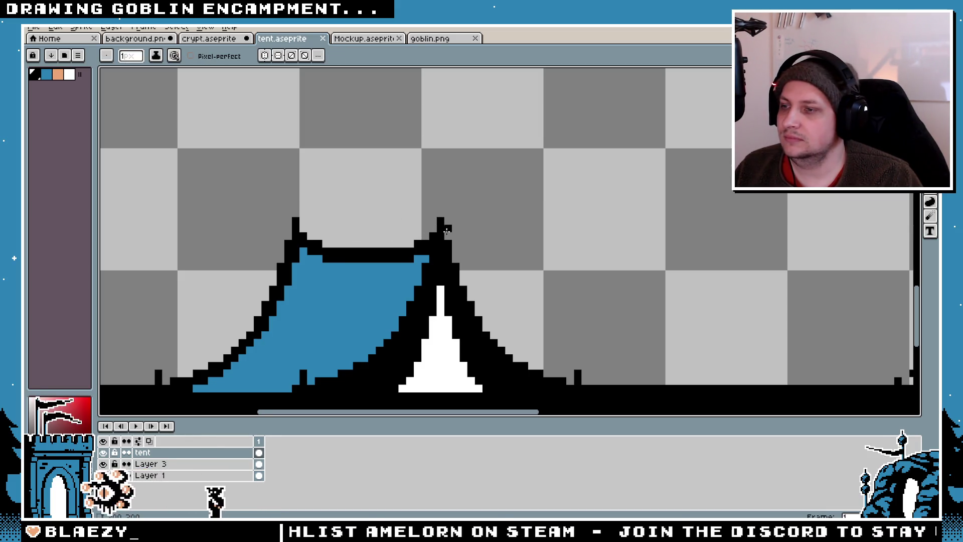
{"action": "scroll", "coordinate": [446, 230], "scroll_direction": "up", "scroll_amount": 1}
{"action": "left_click", "coordinate": [438, 202]}
{"action": "left_click_drag", "start_coordinate": [437, 190], "coordinate": [438, 167]}
{"action": "scroll", "coordinate": [441, 210], "scroll_direction": "down", "scroll_amount": 3}
{"action": "scroll", "coordinate": [446, 226], "scroll_direction": "up", "scroll_amount": 3}
{"action": "key", "text": "v"}
{"action": "key", "text": "ctrl+z"}
{"action": "key", "text": "ctrl+z"}
{"action": "key", "text": "b"}
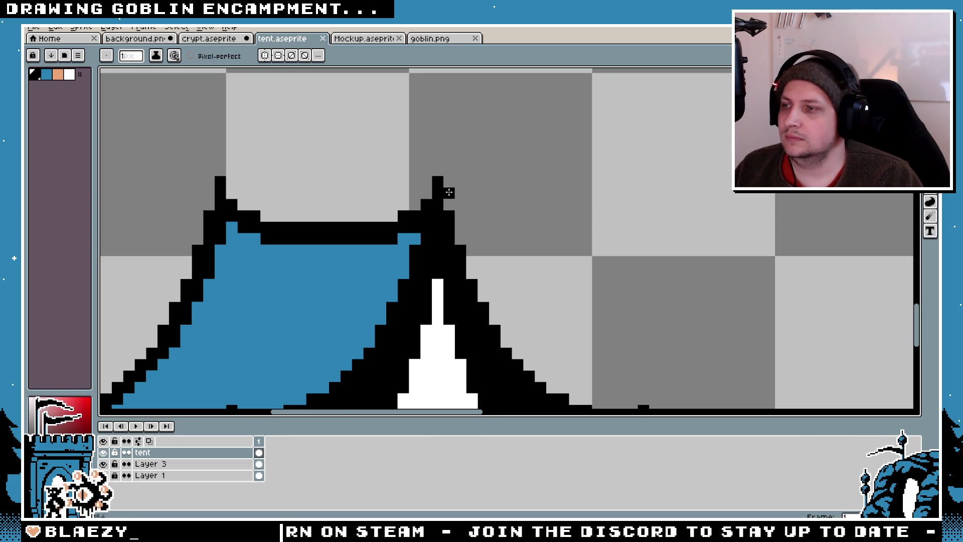
- Draw a trial rectangular selection over the tent, then clear it
{"action": "scroll", "coordinate": [447, 196], "scroll_direction": "down", "scroll_amount": 3}
{"action": "scroll", "coordinate": [450, 225], "scroll_direction": "up", "scroll_amount": 2}
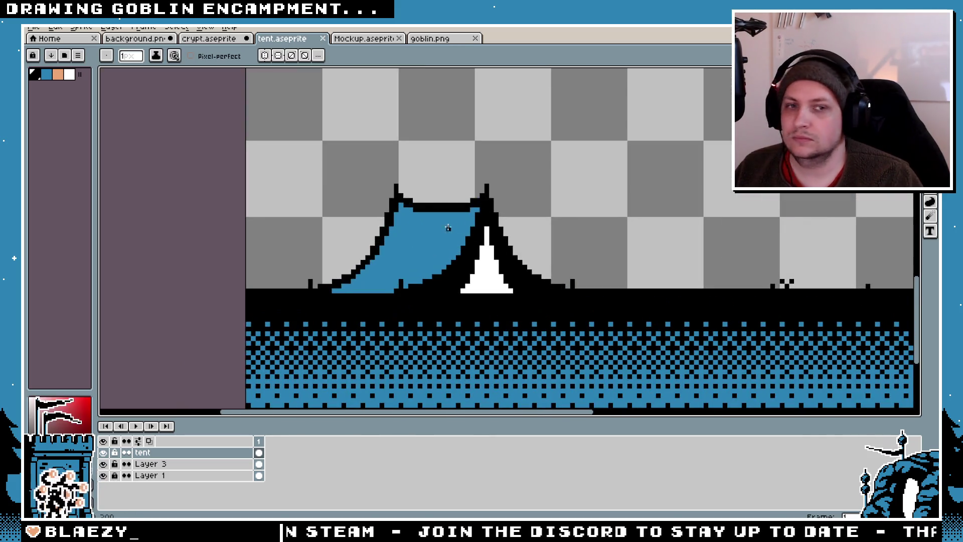
{"action": "scroll", "coordinate": [425, 249], "scroll_direction": "up", "scroll_amount": 3}
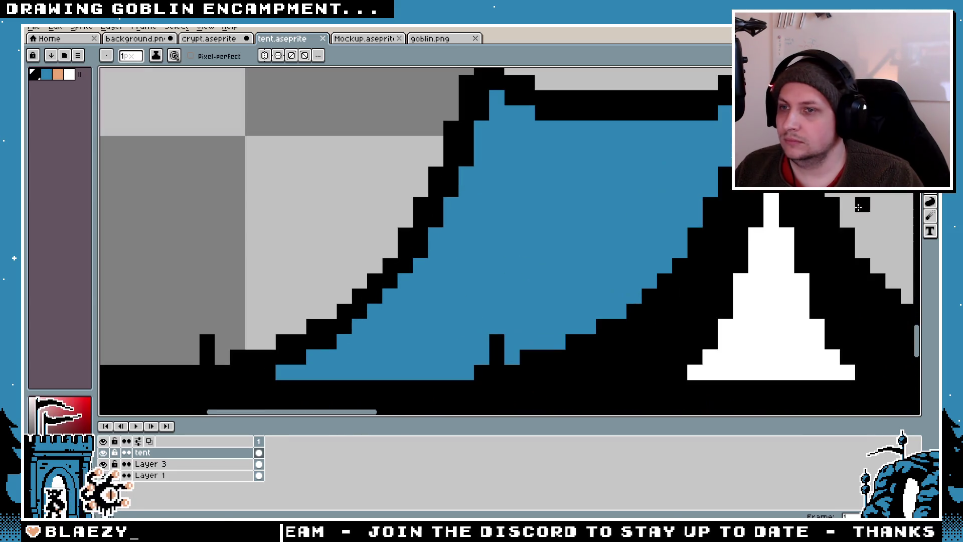
{"action": "key", "text": "m"}
{"action": "scroll", "coordinate": [430, 166], "scroll_direction": "down", "scroll_amount": 4}
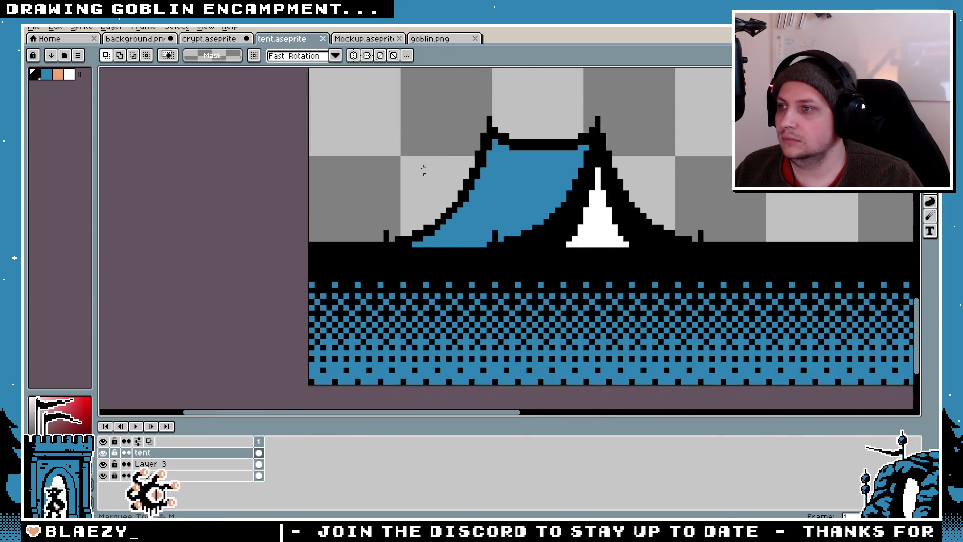
{"action": "scroll", "coordinate": [413, 165], "scroll_direction": "up", "scroll_amount": 2}
{"action": "left_click_drag", "start_coordinate": [404, 114], "coordinate": [490, 250]}
{"action": "left_click", "coordinate": [392, 166]}
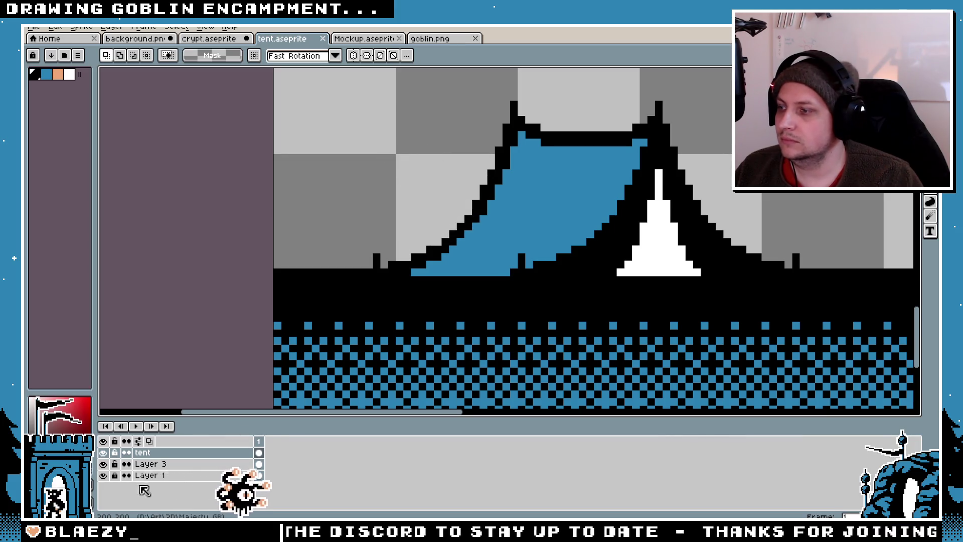
- Hide the dark ground layer and move a copy of the tent's left slope above the tent
{"action": "left_click", "coordinate": [103, 475]}
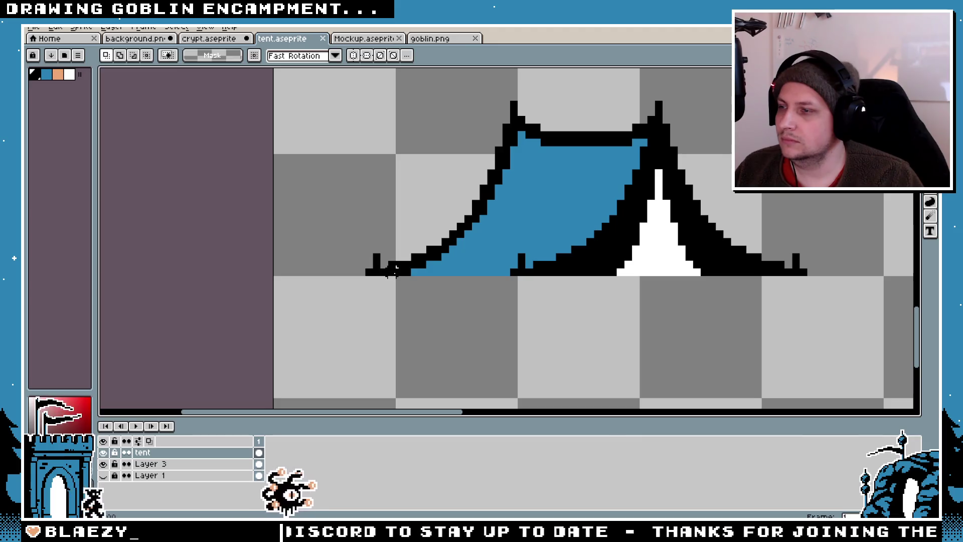
{"action": "mouse_move", "coordinate": [364, 277]}
{"action": "left_mouse_down"}
{"action": "mouse_move", "coordinate": [501, 140]}
{"action": "mouse_move", "coordinate": [520, 98]}
{"action": "left_mouse_up"}
{"action": "mouse_move", "coordinate": [597, 118]}
{"action": "left_mouse_down"}
{"action": "mouse_move", "coordinate": [581, 181]}
{"action": "mouse_move", "coordinate": [551, 218]}
{"action": "left_mouse_up"}
{"action": "mouse_move", "coordinate": [441, 296]}
{"action": "left_mouse_down"}
{"action": "mouse_move", "coordinate": [580, 132]}
{"action": "mouse_move", "coordinate": [606, 150]}
{"action": "mouse_move", "coordinate": [569, 232]}
{"action": "left_mouse_up"}
{"action": "scroll", "coordinate": [507, 221], "scroll_direction": "down", "scroll_amount": 1}
{"action": "left_click", "coordinate": [636, 223]}
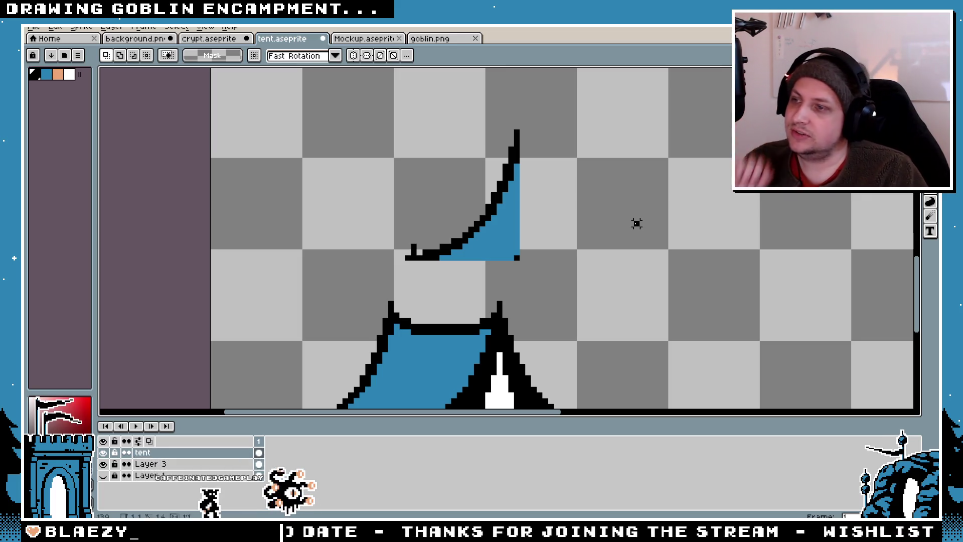
- Magic-wand the blue fill inside the copied piece and delete it
{"action": "key", "text": "w"}
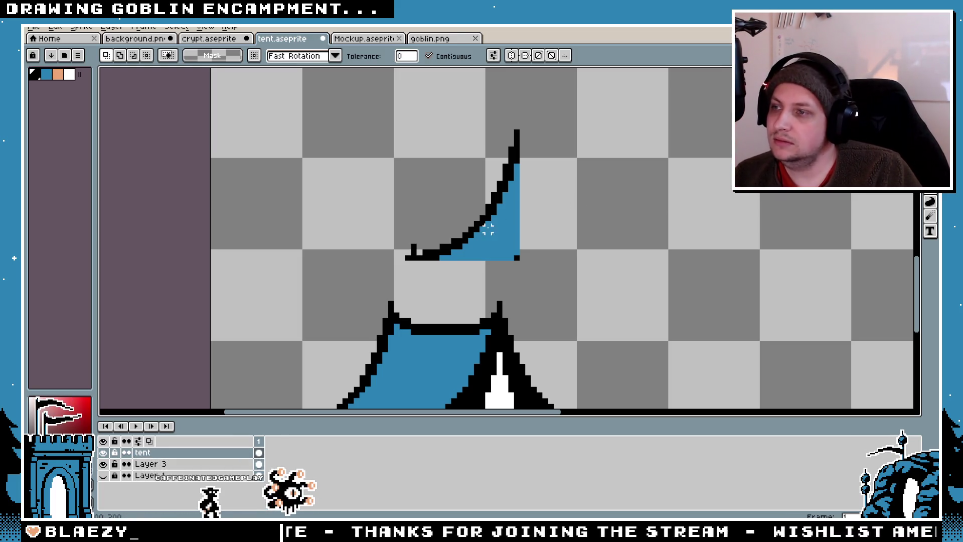
{"action": "left_click", "coordinate": [487, 229]}
{"action": "key", "text": "Delete"}
{"action": "scroll", "coordinate": [517, 258], "scroll_direction": "up", "scroll_amount": 2}
- Erase the curve's stray end pixel with the Pencil to thin the line
{"action": "key", "text": "b"}
{"action": "scroll", "coordinate": [538, 232], "scroll_direction": "down", "scroll_amount": 1}
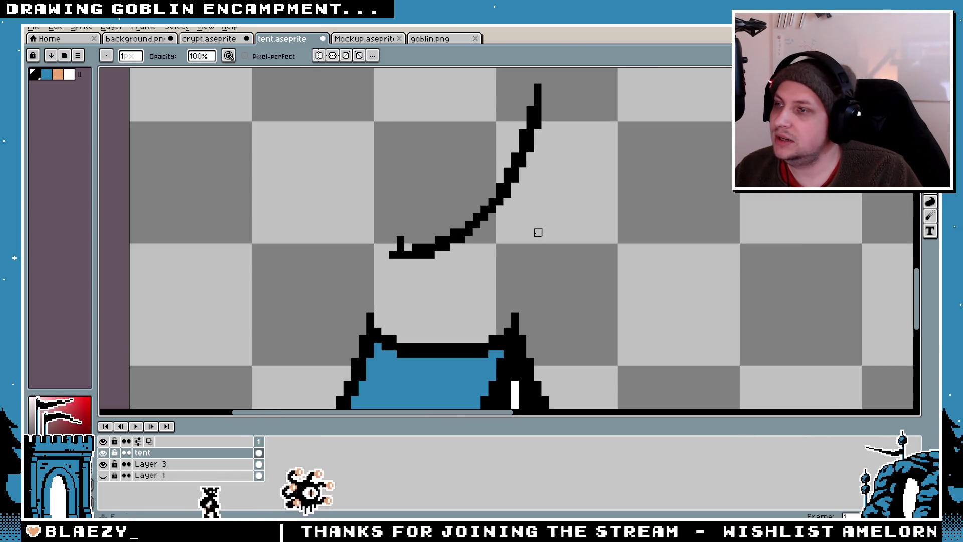
{"action": "scroll", "coordinate": [415, 224], "scroll_direction": "down", "scroll_amount": 2}
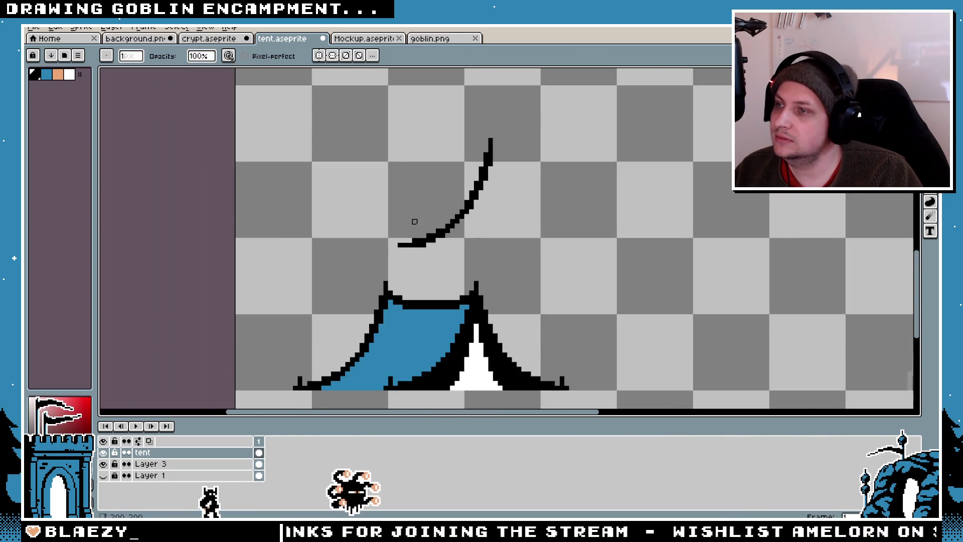
{"action": "scroll", "coordinate": [438, 223], "scroll_direction": "up", "scroll_amount": 1}
{"action": "scroll", "coordinate": [466, 217], "scroll_direction": "up", "scroll_amount": 3}
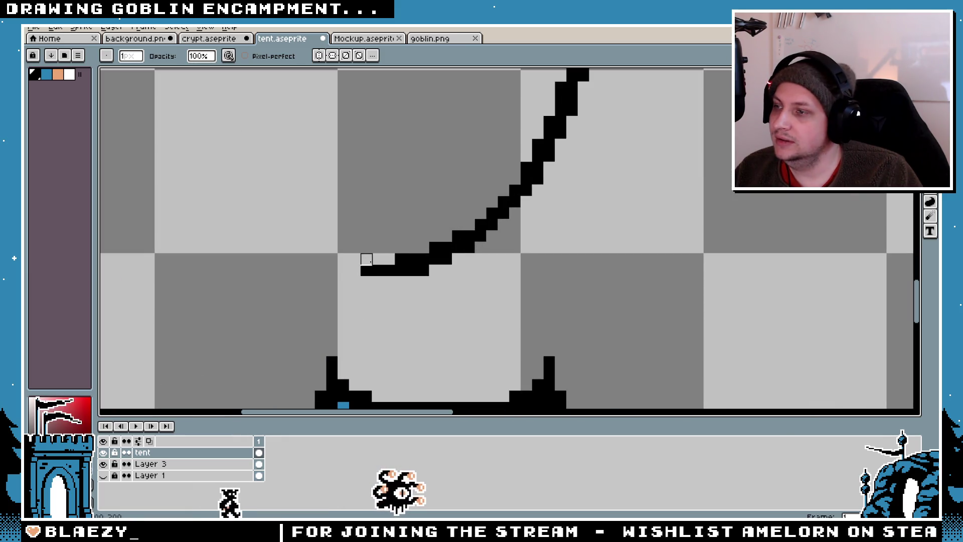
{"action": "right_click", "coordinate": [412, 271]}
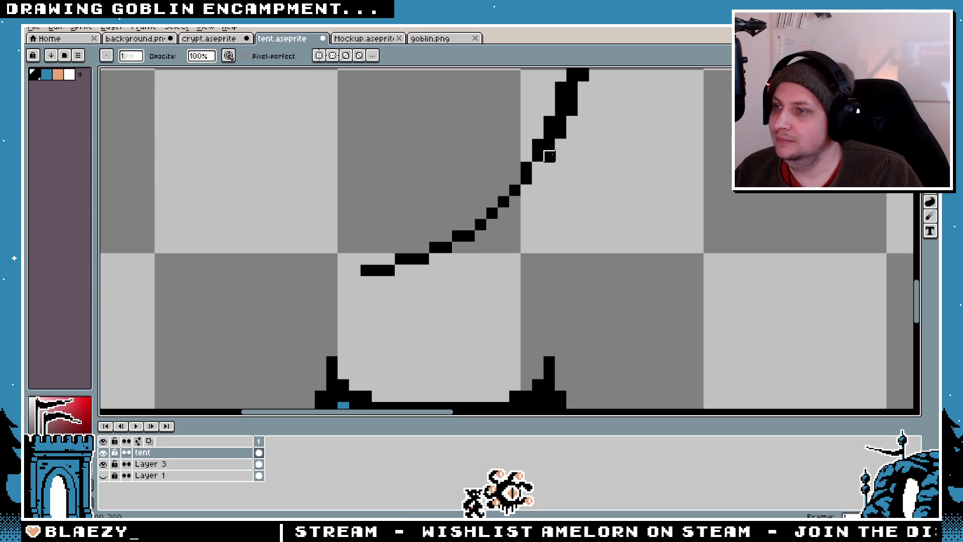
{"action": "scroll", "coordinate": [561, 122], "scroll_direction": "up", "scroll_amount": 3}
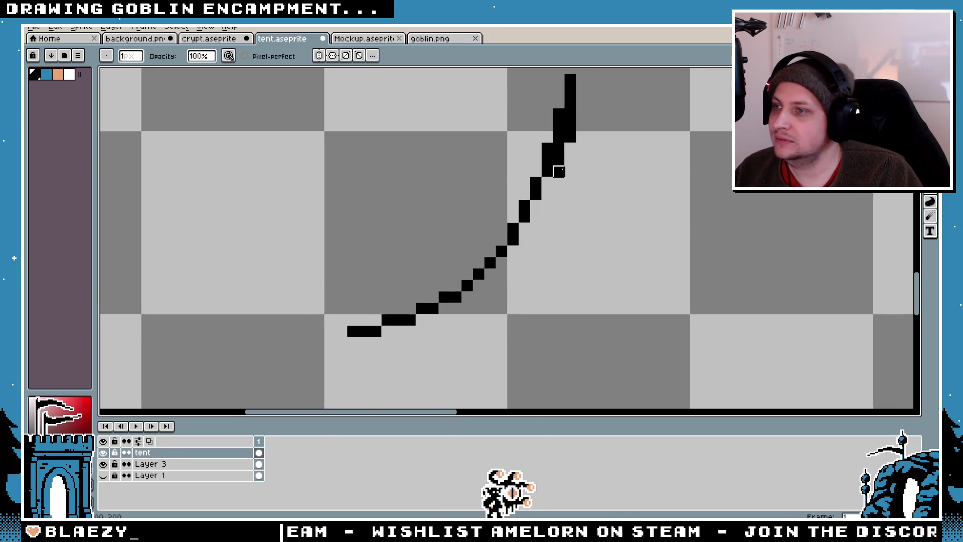
{"action": "scroll", "coordinate": [571, 126], "scroll_direction": "down", "scroll_amount": 3}
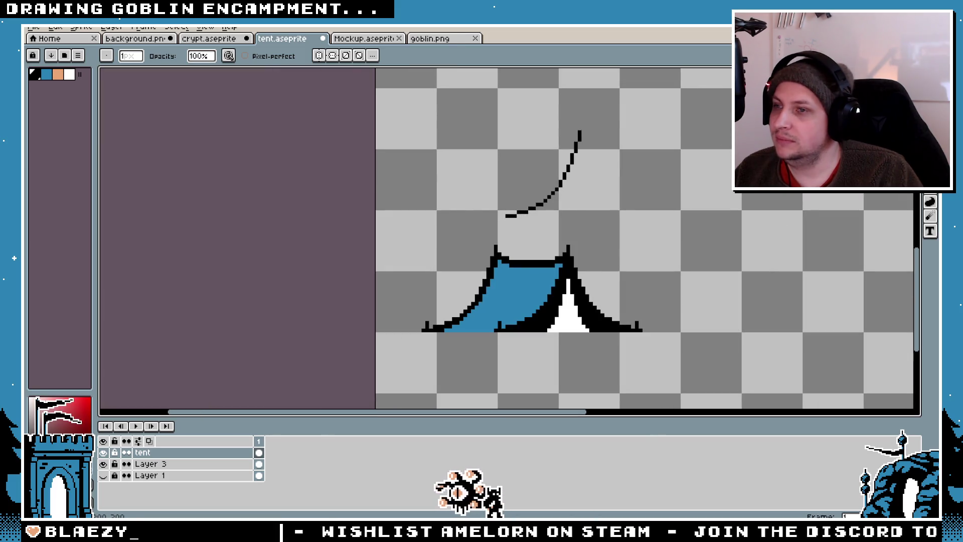
- Select the curved line and move it down along the tent's left slope
{"action": "key", "text": "m"}
{"action": "left_click_drag", "start_coordinate": [625, 120], "coordinate": [485, 230]}
{"action": "mouse_move", "coordinate": [554, 206]}
{"action": "left_mouse_down"}
{"action": "mouse_move", "coordinate": [521, 247]}
{"action": "mouse_move", "coordinate": [495, 318]}
{"action": "mouse_move", "coordinate": [507, 316]}
{"action": "left_mouse_up"}
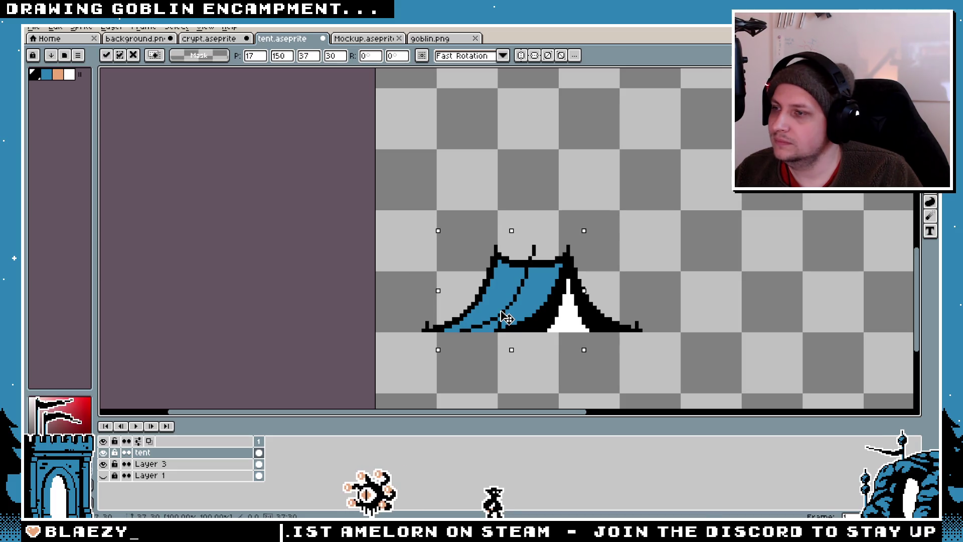
{"action": "key", "text": "Right"}
{"action": "scroll", "coordinate": [497, 315], "scroll_direction": "up", "scroll_amount": 2}
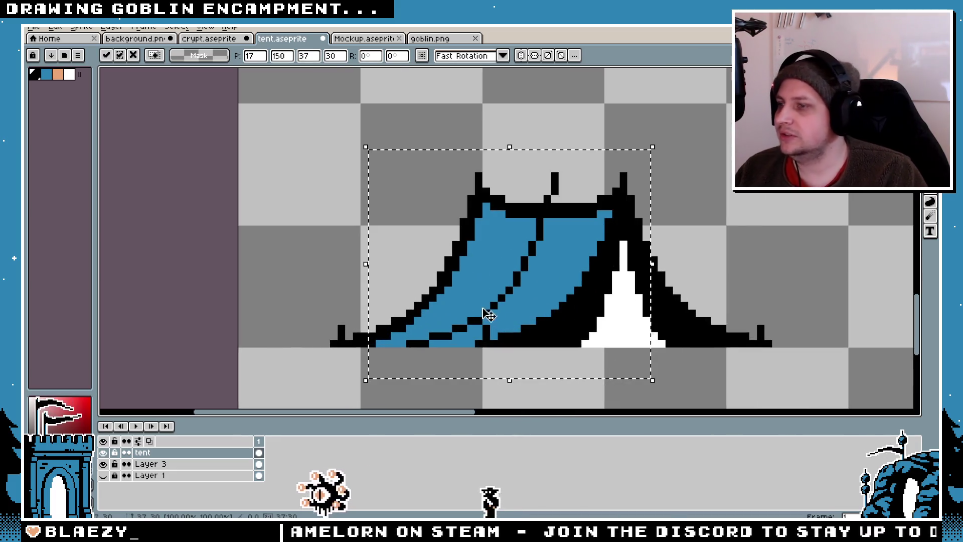
{"action": "mouse_move", "coordinate": [495, 314]}
{"action": "left_mouse_down"}
{"action": "mouse_move", "coordinate": [507, 155]}
{"action": "mouse_move", "coordinate": [422, 314]}
{"action": "mouse_move", "coordinate": [486, 305]}
{"action": "left_mouse_up"}
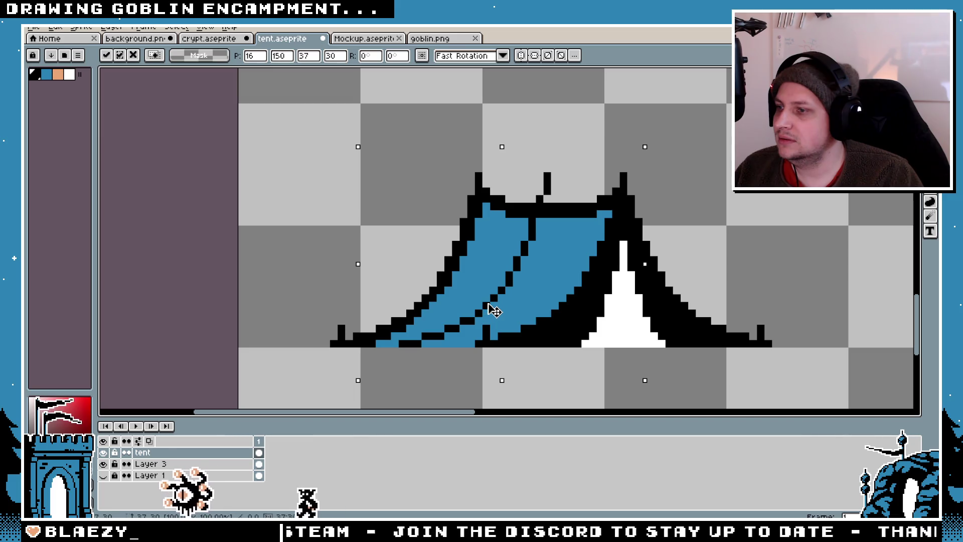
- Fine-tune the fold line's position by one pixel and commit the placement
{"action": "key", "text": "Right"}
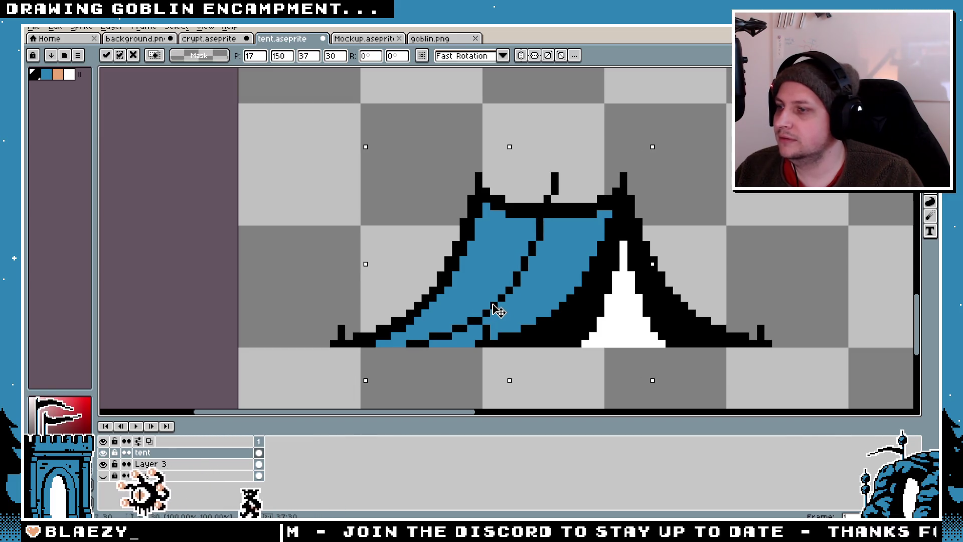
{"action": "left_click_drag", "start_coordinate": [497, 311], "coordinate": [490, 308]}
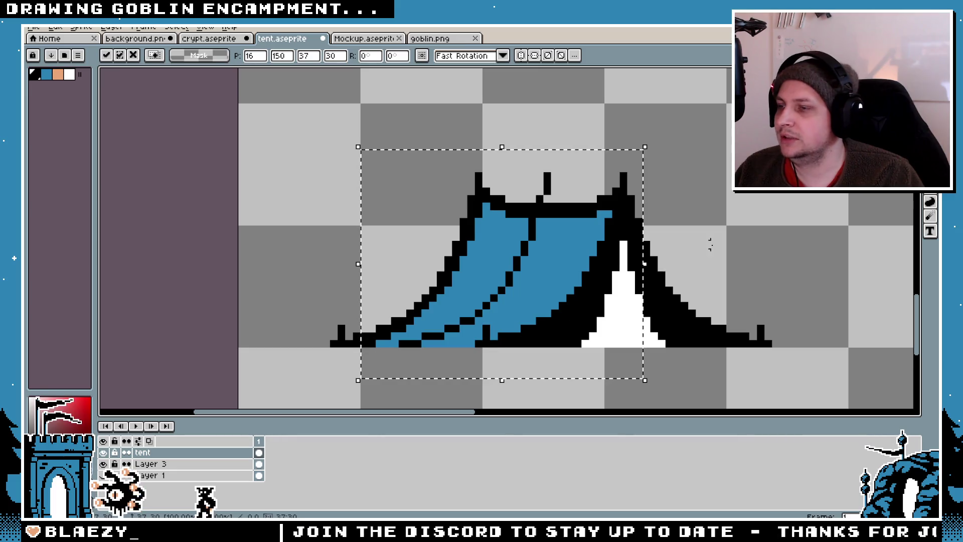
{"action": "left_click", "coordinate": [715, 237]}
{"action": "scroll", "coordinate": [549, 199], "scroll_direction": "up", "scroll_amount": 2}
{"action": "key", "text": "b"}
{"action": "scroll", "coordinate": [542, 182], "scroll_direction": "down", "scroll_amount": 5}
{"action": "scroll", "coordinate": [533, 224], "scroll_direction": "up", "scroll_amount": 5}
- Undo the fold-line placement so the curve returns above the plain blue tent, then look around
{"action": "key", "text": "v"}
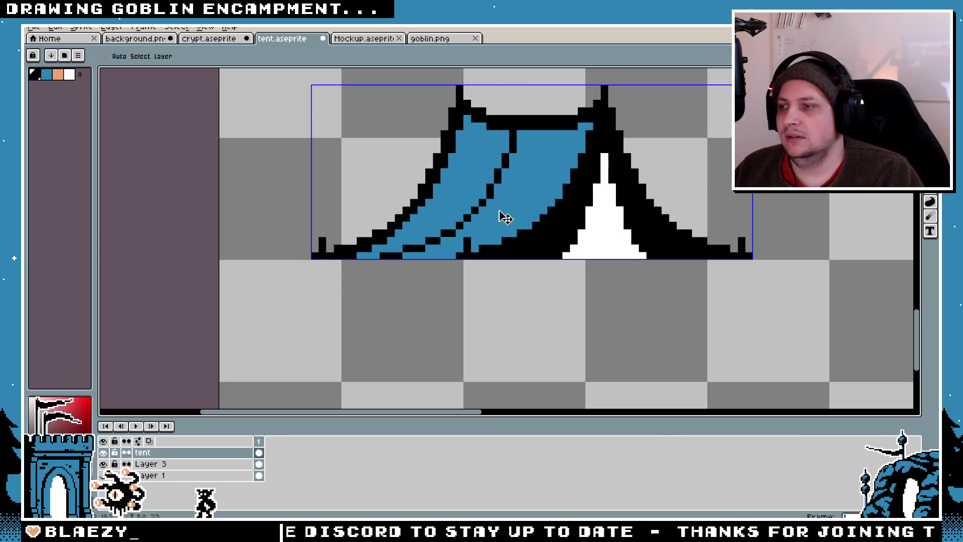
{"action": "key", "text": "ctrl+z"}
{"action": "key", "text": "b"}
{"action": "scroll", "coordinate": [474, 127], "scroll_direction": "up", "scroll_amount": 3}
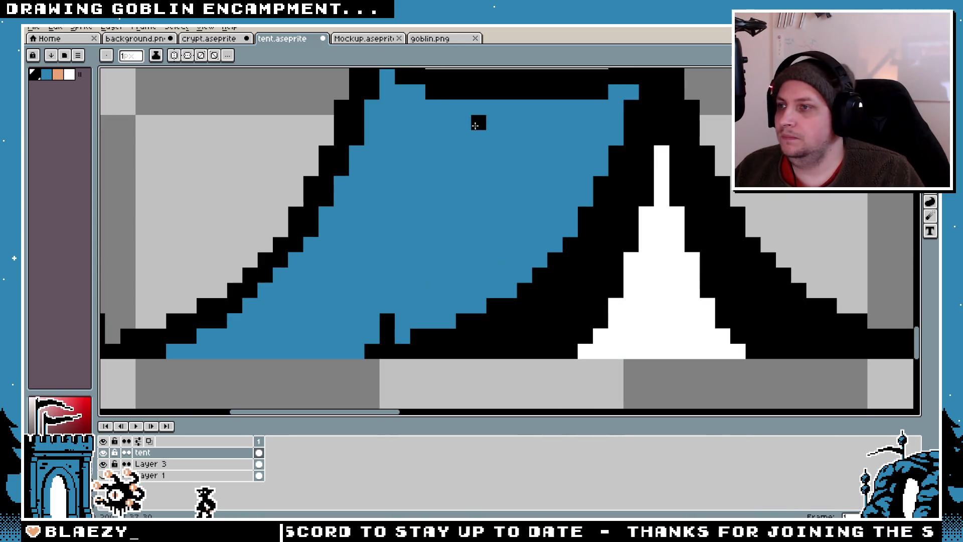
{"action": "scroll", "coordinate": [312, 305], "scroll_direction": "down", "scroll_amount": 1}
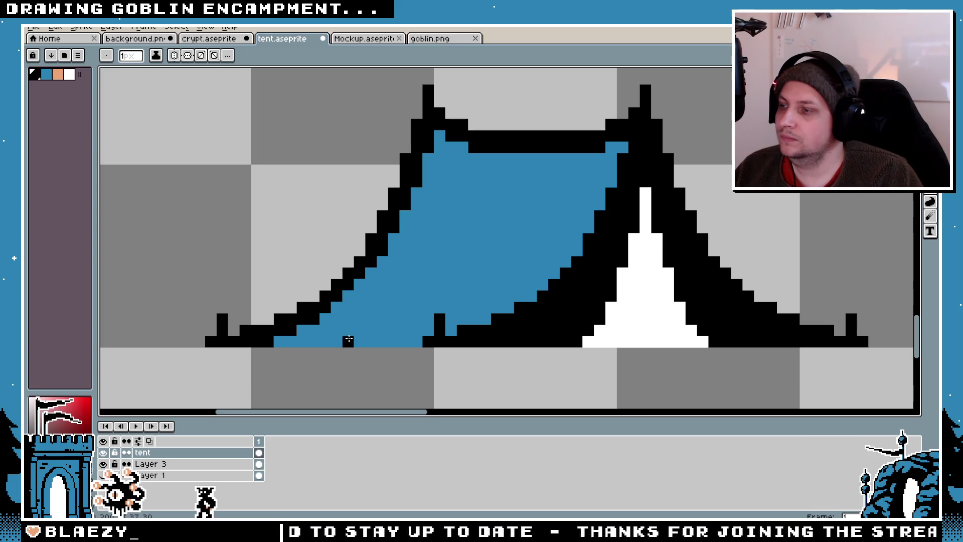
{"action": "scroll", "coordinate": [547, 221], "scroll_direction": "down", "scroll_amount": 4}
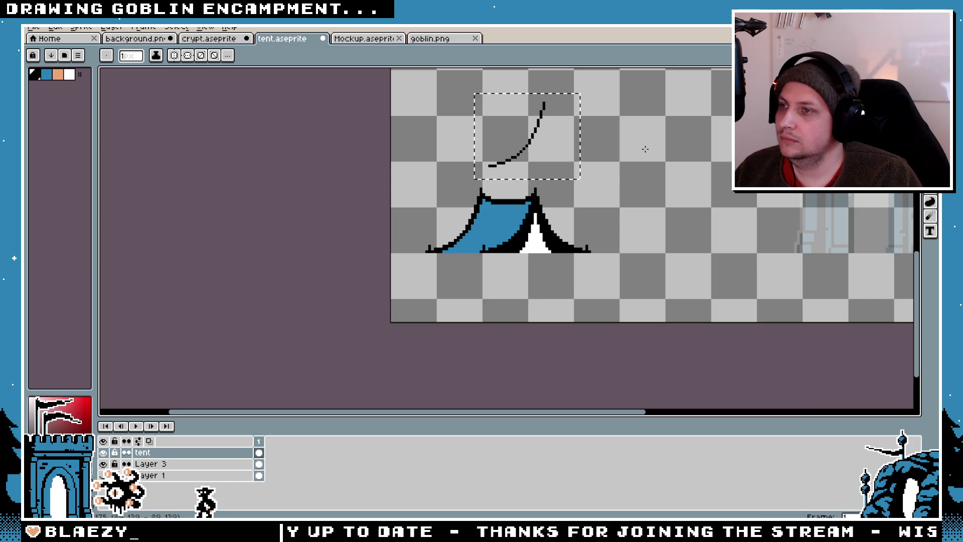
{"action": "scroll", "coordinate": [542, 240], "scroll_direction": "right", "scroll_amount": 1}
{"action": "scroll", "coordinate": [641, 142], "scroll_direction": "up", "scroll_amount": 2}
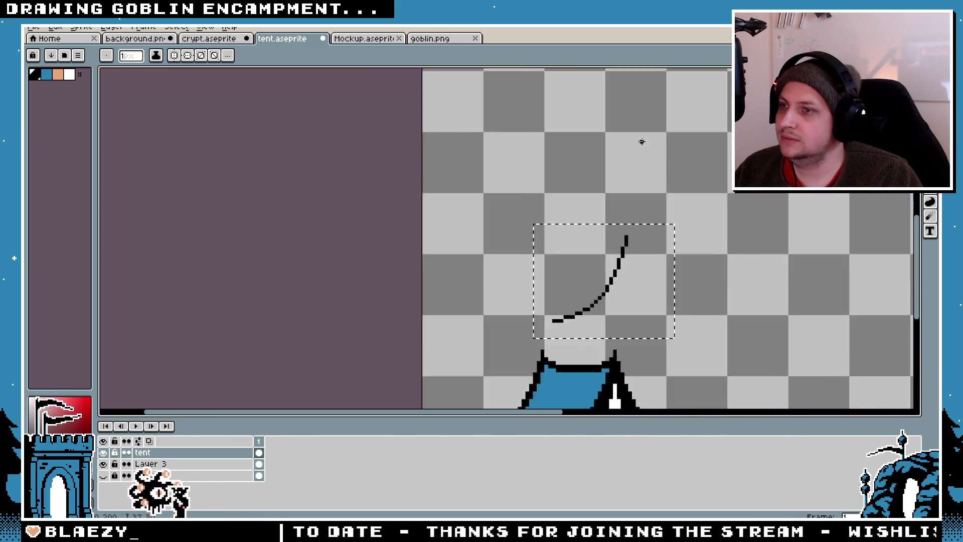
{"action": "scroll", "coordinate": [429, 194], "scroll_direction": "up", "scroll_amount": 1}
{"action": "scroll", "coordinate": [409, 271], "scroll_direction": "down", "scroll_amount": 4}
{"action": "scroll", "coordinate": [409, 271], "scroll_direction": "up", "scroll_amount": 2}
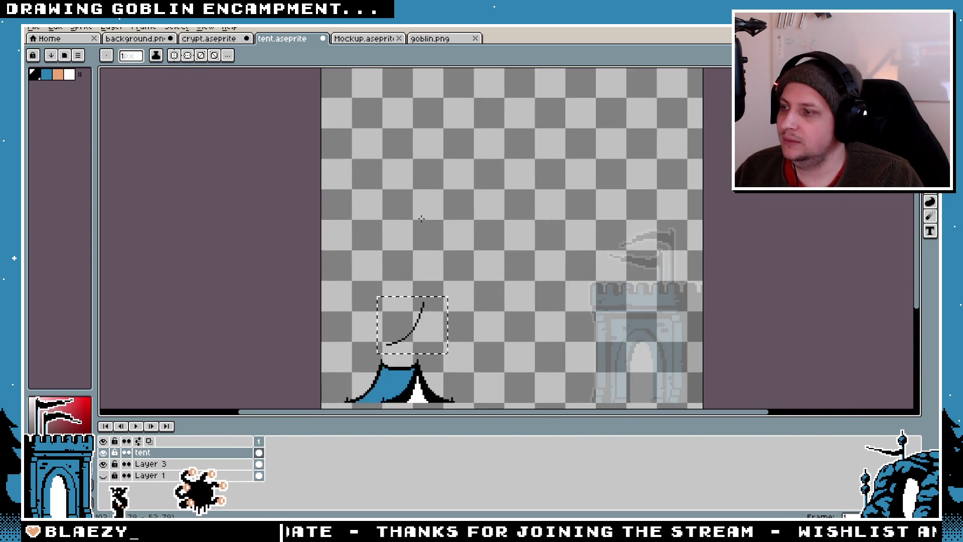
{"action": "scroll", "coordinate": [444, 305], "scroll_direction": "down", "scroll_amount": 1}
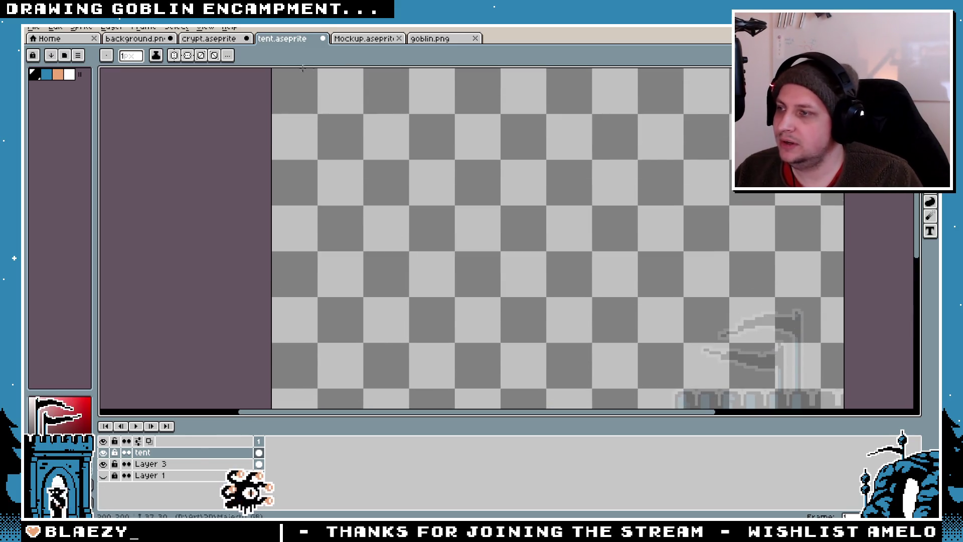
{"action": "scroll", "coordinate": [451, 151], "scroll_direction": "down", "scroll_amount": 5}
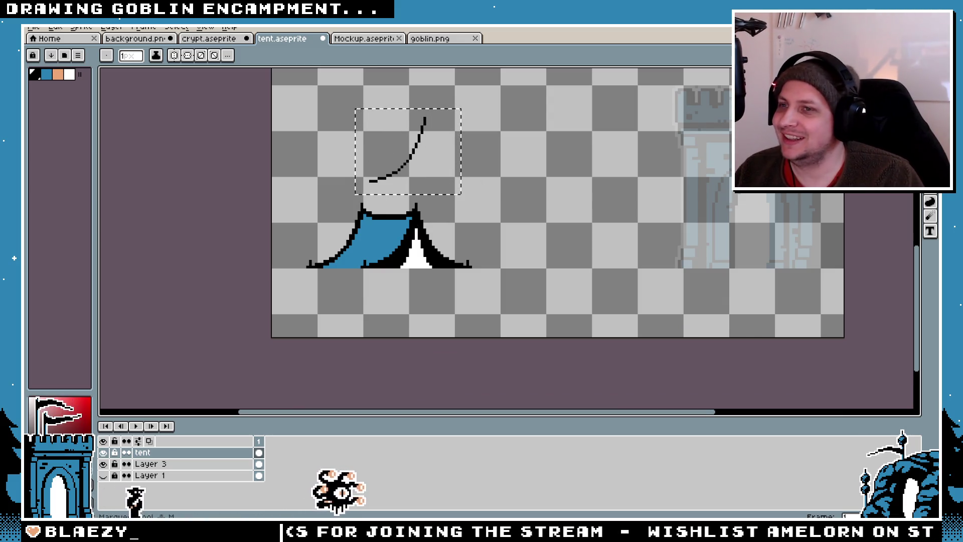
- Select the spare curve above the tent and delete it
{"action": "key", "text": "m"}
{"action": "left_click", "coordinate": [494, 128]}
{"action": "key", "text": "ctrl+z"}
{"action": "left_click_drag", "start_coordinate": [445, 109], "coordinate": [338, 182]}
{"action": "key", "text": "Delete"}
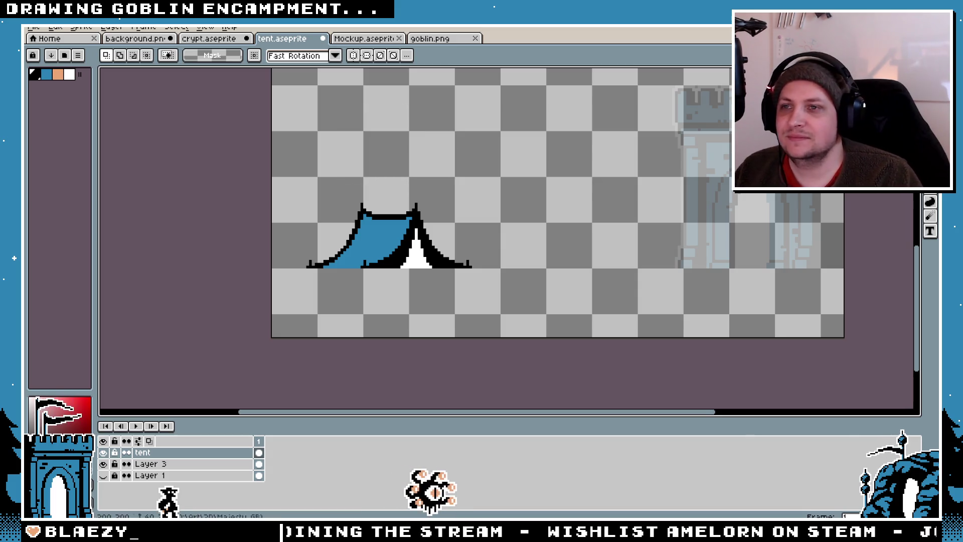
- Try diagonal fold strokes on the tent and undo them, then sketch a small flag outline
{"action": "key", "text": "b"}
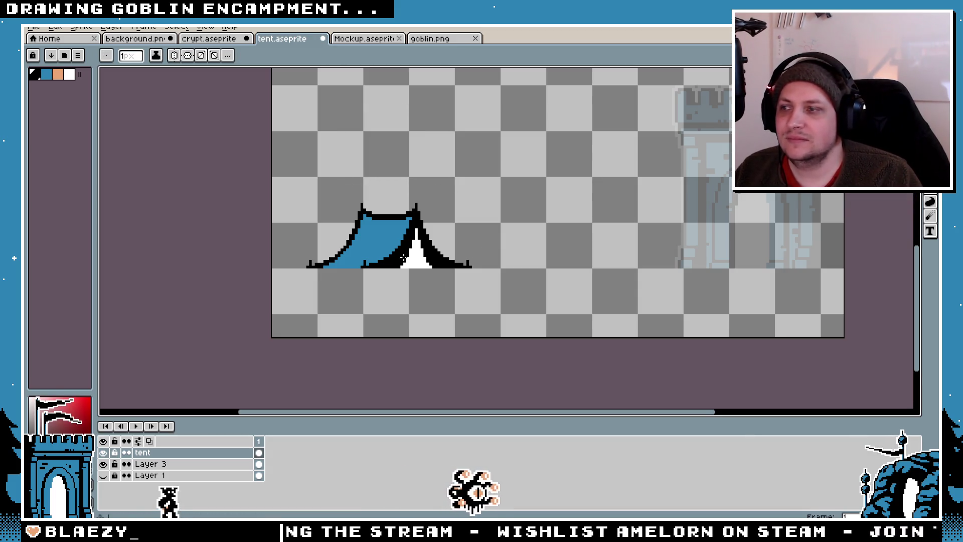
{"action": "scroll", "coordinate": [411, 257], "scroll_direction": "up", "scroll_amount": 2}
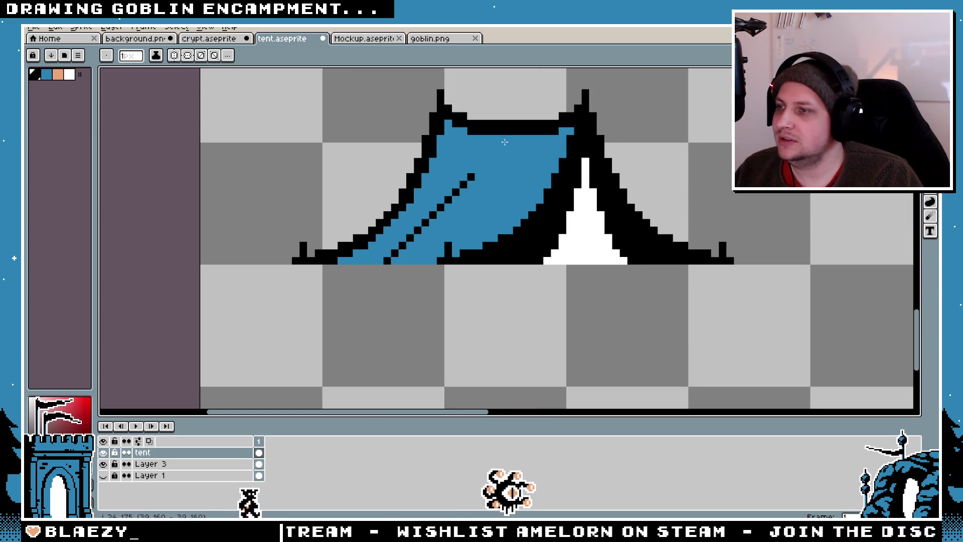
{"action": "scroll", "coordinate": [544, 99], "scroll_direction": "up", "scroll_amount": 1}
{"action": "mouse_move", "coordinate": [396, 293]}
{"action": "left_mouse_down"}
{"action": "mouse_move", "coordinate": [502, 196]}
{"action": "mouse_move", "coordinate": [421, 278]}
{"action": "left_mouse_up"}
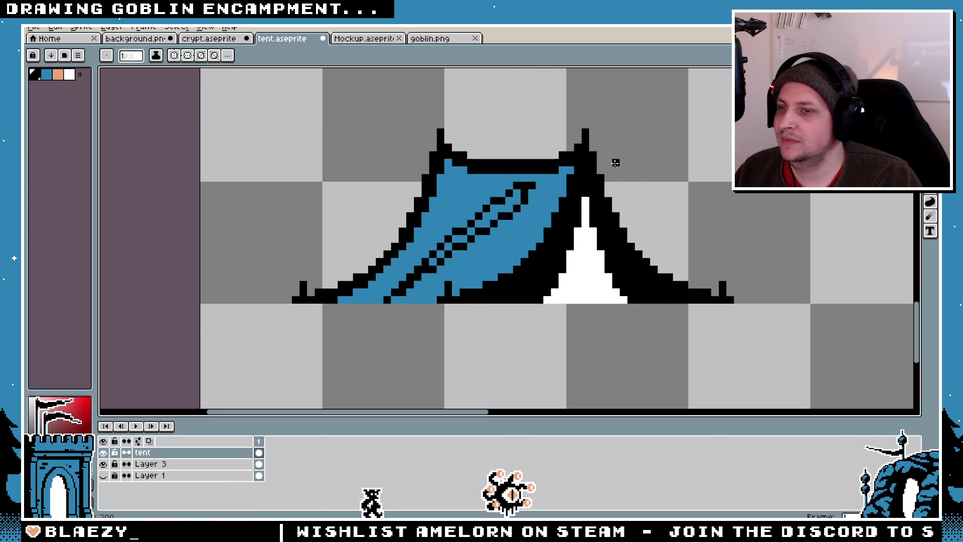
{"action": "key", "text": "ctrl+z"}
{"action": "key", "text": "ctrl+z"}
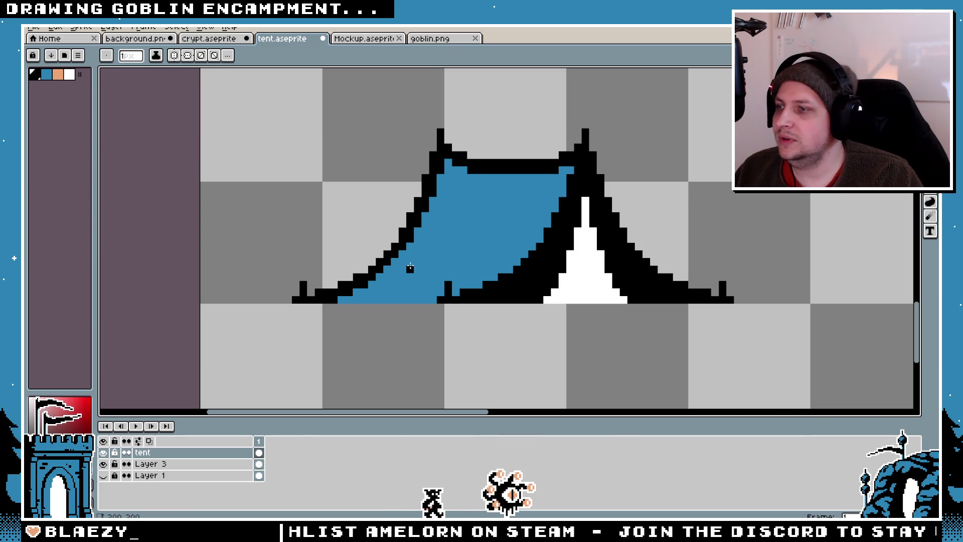
{"action": "key", "text": "ctrl+z"}
{"action": "left_click_drag", "start_coordinate": [313, 132], "coordinate": [362, 185]}
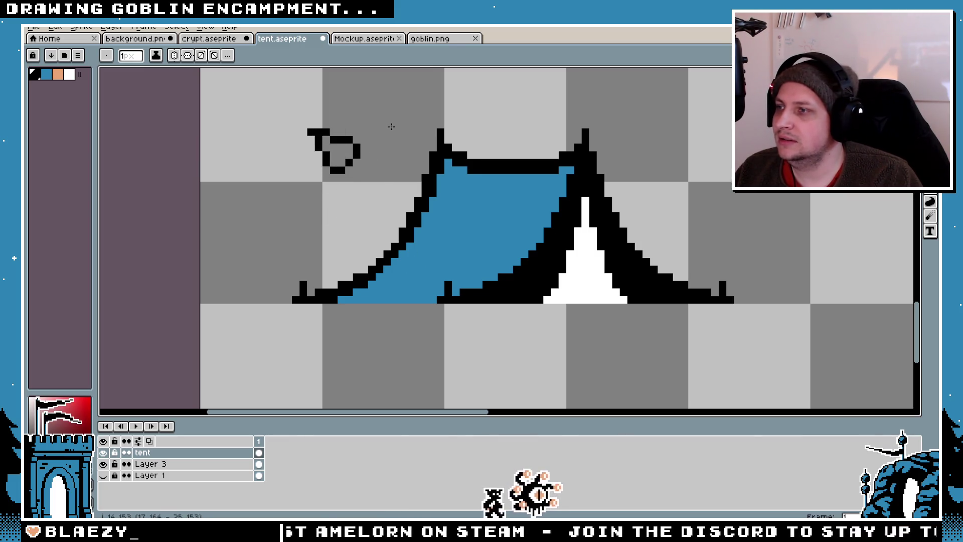
{"action": "mouse_move", "coordinate": [325, 122]}
{"action": "left_mouse_down"}
{"action": "mouse_move", "coordinate": [230, 266]}
{"action": "mouse_move", "coordinate": [252, 271]}
{"action": "mouse_move", "coordinate": [254, 241]}
{"action": "mouse_move", "coordinate": [240, 244]}
{"action": "mouse_move", "coordinate": [378, 123]}
{"action": "mouse_move", "coordinate": [552, 130]}
{"action": "mouse_move", "coordinate": [203, 320]}
{"action": "mouse_move", "coordinate": [279, 183]}
{"action": "mouse_move", "coordinate": [248, 183]}
{"action": "mouse_move", "coordinate": [383, 122]}
{"action": "mouse_move", "coordinate": [343, 320]}
{"action": "mouse_move", "coordinate": [261, 351]}
{"action": "mouse_move", "coordinate": [341, 286]}
{"action": "mouse_move", "coordinate": [379, 124]}
{"action": "left_mouse_up"}
- Undo the long diagonal line and flag sketch, leaving the tent's blue side clear
{"action": "key", "text": "ctrl+z"}
{"action": "key", "text": "ctrl+z"}
{"action": "key", "text": "ctrl+z"}
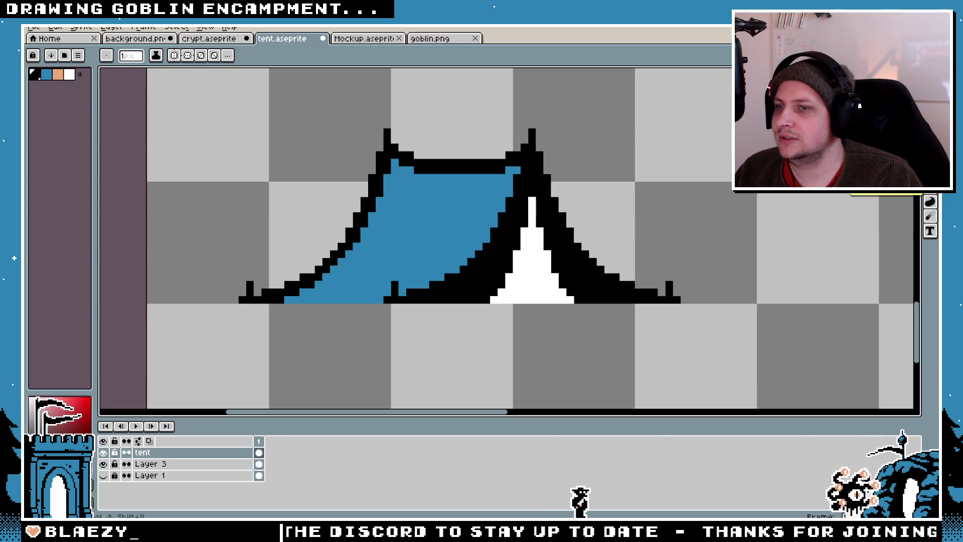
{"action": "scroll", "coordinate": [436, 251], "scroll_direction": "up", "scroll_amount": 1}
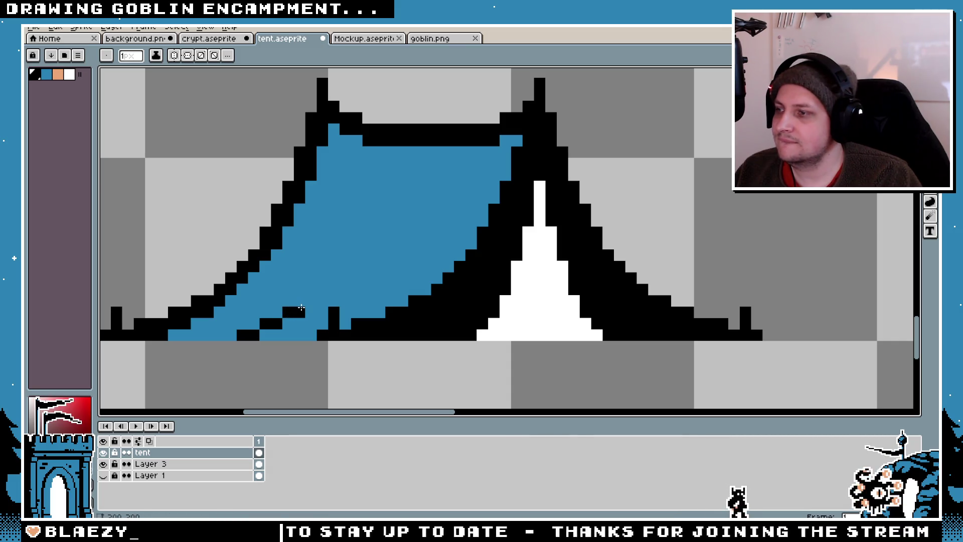
{"action": "key", "text": "ctrl+z"}
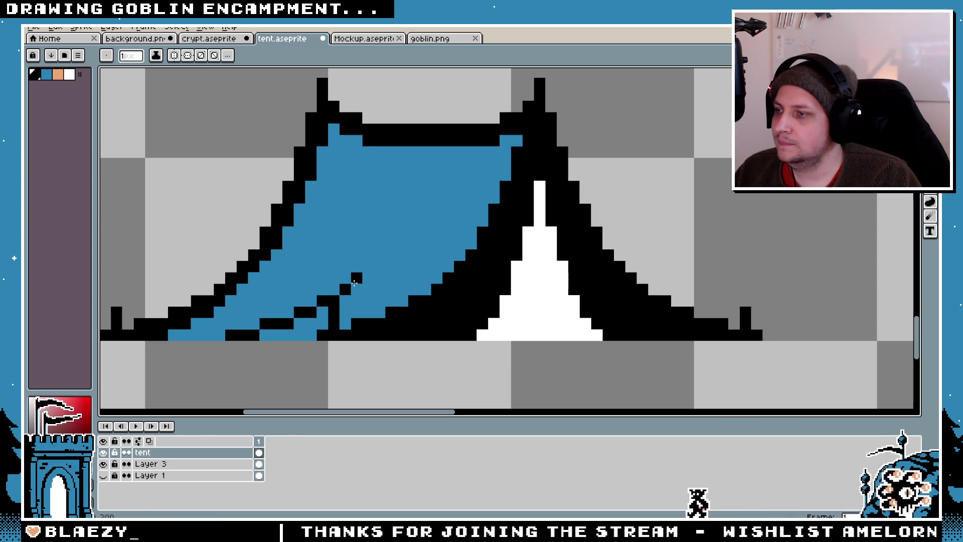
{"action": "scroll", "coordinate": [328, 293], "scroll_direction": "down", "scroll_amount": 3}
{"action": "scroll", "coordinate": [328, 293], "scroll_direction": "up", "scroll_amount": 3}
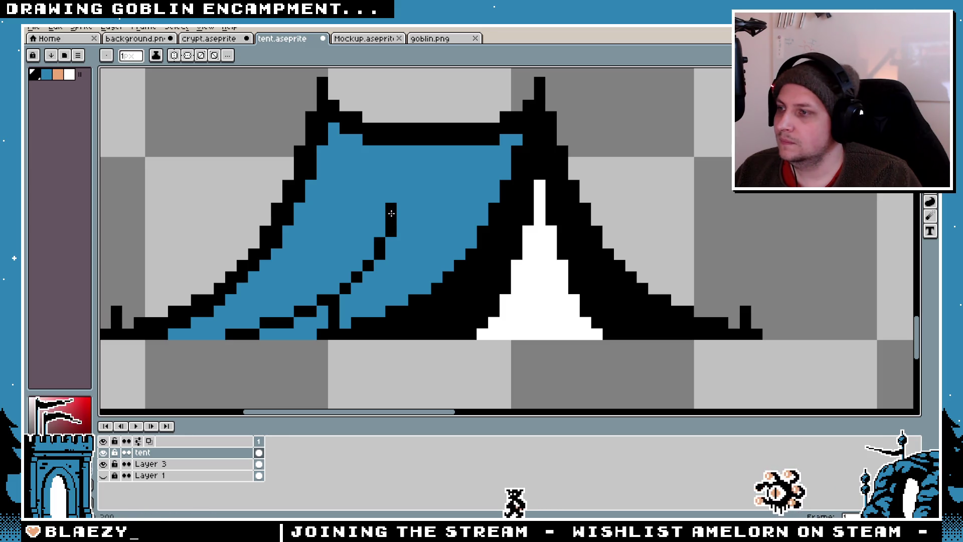
{"action": "scroll", "coordinate": [404, 156], "scroll_direction": "down", "scroll_amount": 4}
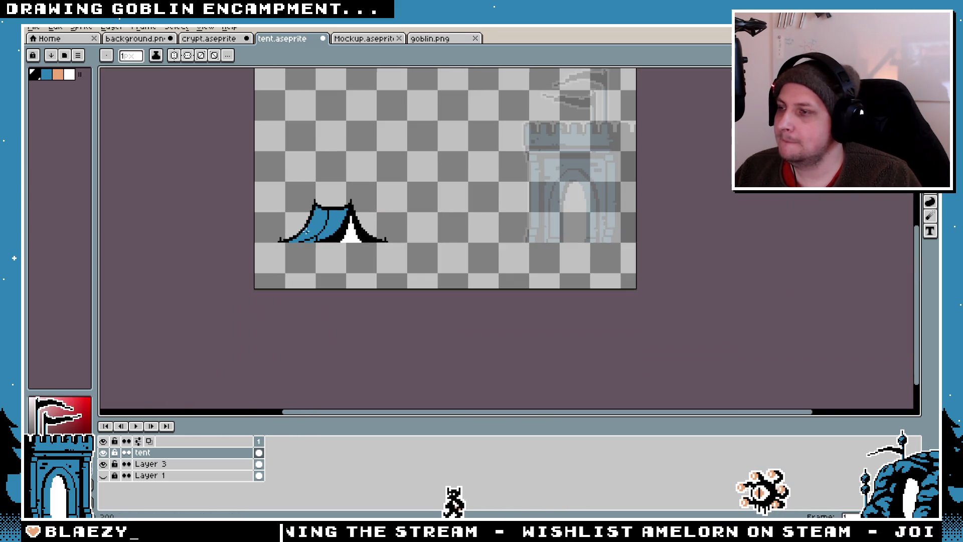
- Clear the old selection and begin marquee-selecting the spare black curve above the tent
{"action": "scroll", "coordinate": [318, 244], "scroll_direction": "up", "scroll_amount": 5}
{"action": "key", "text": "v"}
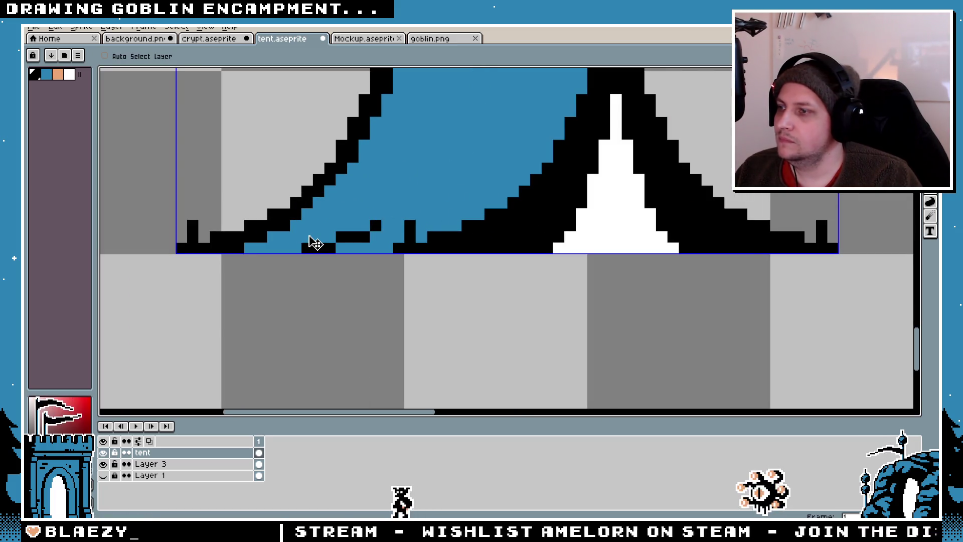
{"action": "scroll", "coordinate": [341, 281], "scroll_direction": "up", "scroll_amount": 4}
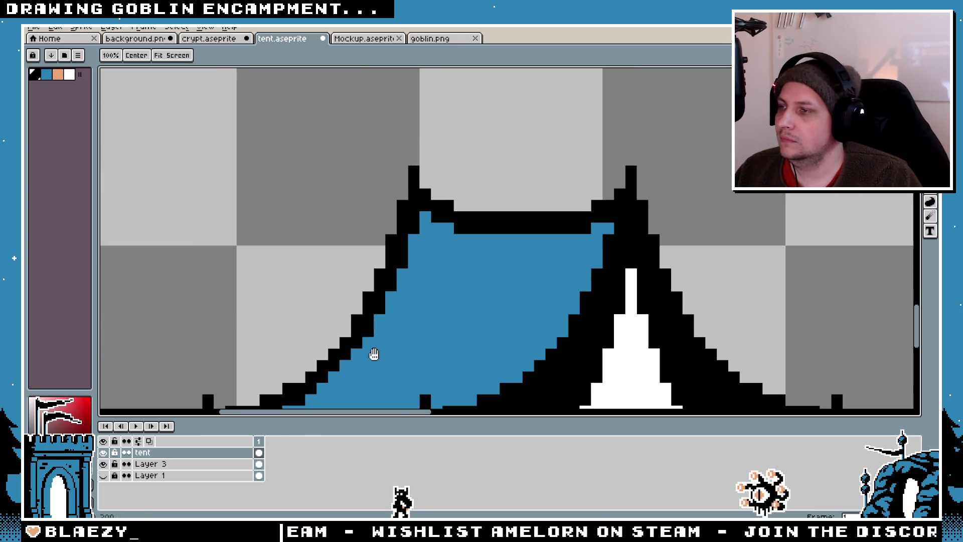
{"action": "scroll", "coordinate": [358, 295], "scroll_direction": "down", "scroll_amount": 3}
{"action": "scroll", "coordinate": [613, 198], "scroll_direction": "up", "scroll_amount": 2}
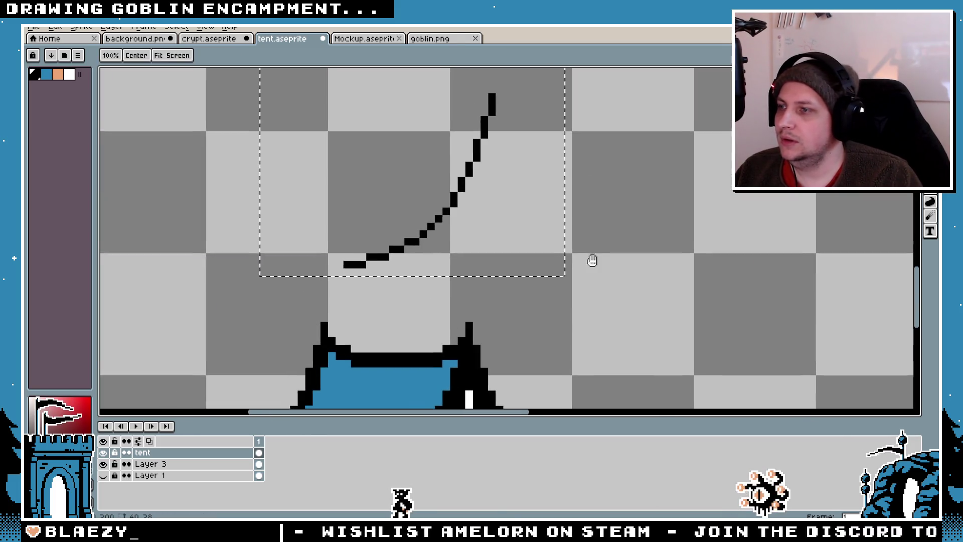
{"action": "key", "text": "m"}
{"action": "key", "text": "ctrl+d"}
{"action": "key", "text": "u"}
{"action": "mouse_move", "coordinate": [330, 249]}
{"action": "left_mouse_down"}
{"action": "mouse_move", "coordinate": [387, 275]}
{"action": "mouse_move", "coordinate": [316, 232]}
{"action": "mouse_move", "coordinate": [386, 282]}
{"action": "mouse_move", "coordinate": [510, 109]}
{"action": "left_mouse_up"}
- Select the whole curve and drag it down onto the tent's blue side as a fold
{"action": "left_click_drag", "start_coordinate": [348, 90], "coordinate": [537, 268]}
{"action": "mouse_move", "coordinate": [446, 189]}
{"action": "left_mouse_down"}
{"action": "mouse_move", "coordinate": [548, 81]}
{"action": "mouse_move", "coordinate": [604, 267]}
{"action": "left_mouse_up"}
{"action": "scroll", "coordinate": [516, 247], "scroll_direction": "down", "scroll_amount": 1}
{"action": "left_click_drag", "start_coordinate": [409, 129], "coordinate": [617, 269]}
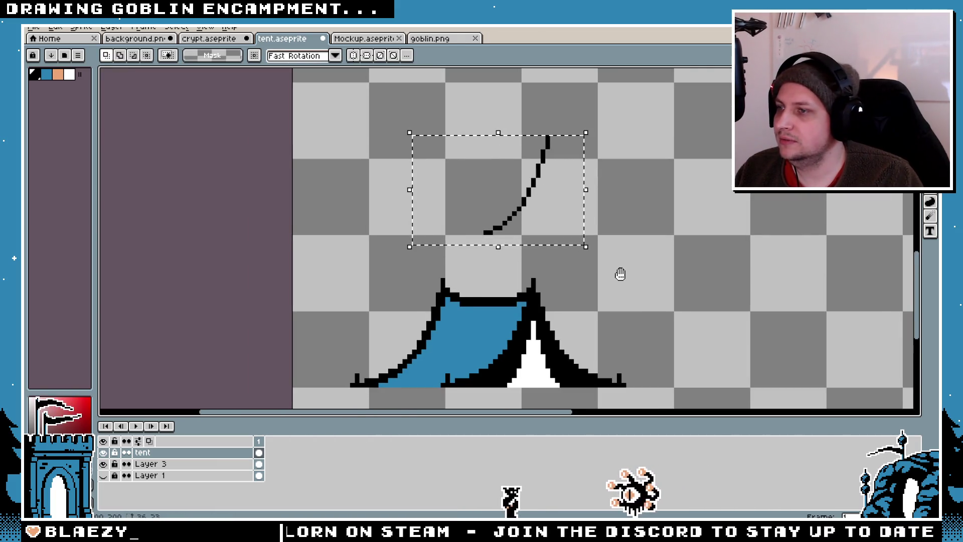
{"action": "mouse_move", "coordinate": [523, 187]}
{"action": "left_mouse_down"}
{"action": "mouse_move", "coordinate": [440, 333]}
{"action": "mouse_move", "coordinate": [465, 336]}
{"action": "mouse_move", "coordinate": [455, 336]}
{"action": "left_mouse_up"}
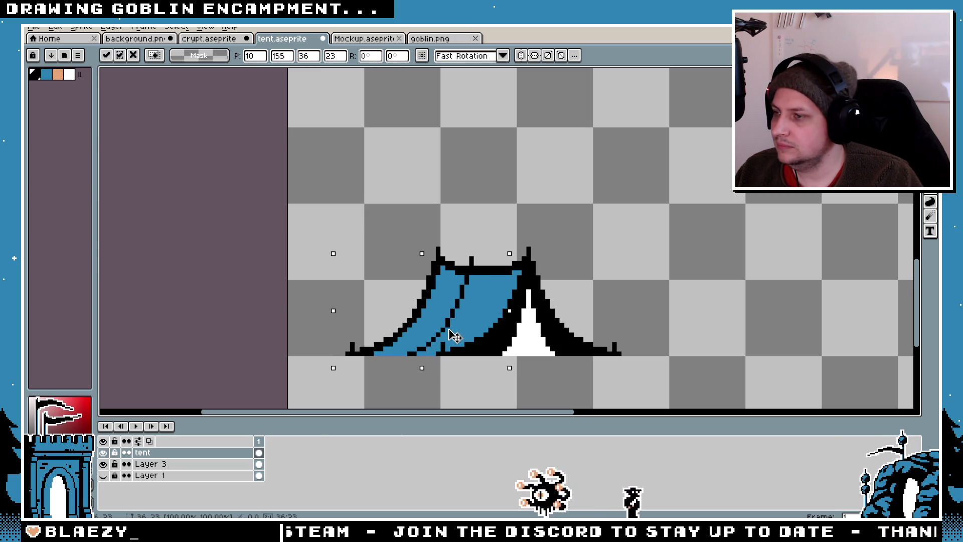
- Undo the first placement and move the whole curve down-left onto the blue side (7,153)
{"action": "left_click_drag", "start_coordinate": [454, 336], "coordinate": [477, 226]}
{"action": "key", "text": "ctrl+z"}
{"action": "key", "text": "ctrl+z"}
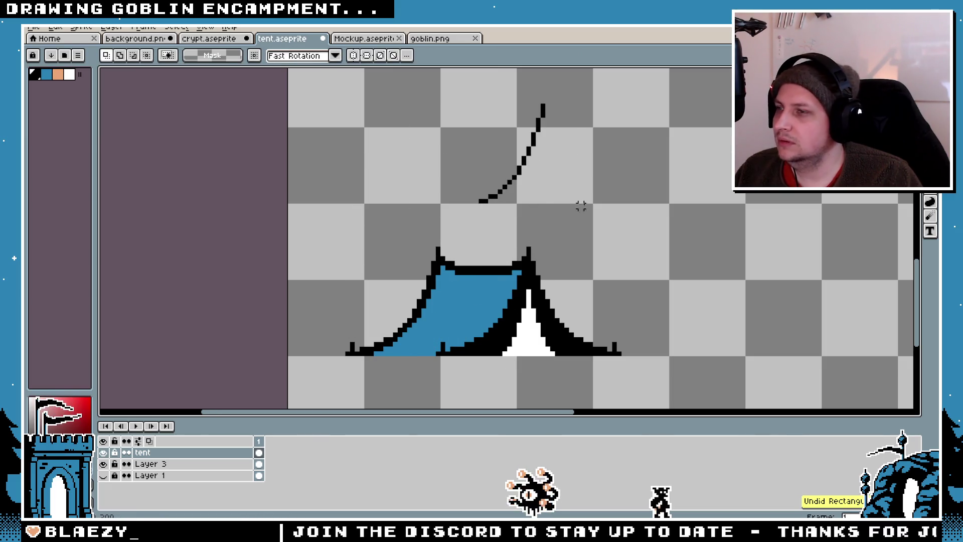
{"action": "key", "text": "ctrl+z"}
{"action": "key", "text": "ctrl+z"}
{"action": "mouse_move", "coordinate": [496, 82]}
{"action": "left_mouse_down"}
{"action": "mouse_move", "coordinate": [562, 139]}
{"action": "mouse_move", "coordinate": [460, 215]}
{"action": "left_mouse_up"}
{"action": "mouse_move", "coordinate": [501, 190]}
{"action": "left_mouse_down"}
{"action": "mouse_move", "coordinate": [447, 321]}
{"action": "mouse_move", "coordinate": [449, 341]}
{"action": "left_mouse_up"}
{"action": "key", "text": "ctrl+z"}
{"action": "key", "text": "ctrl+z"}
{"action": "key", "text": "ctrl+z"}
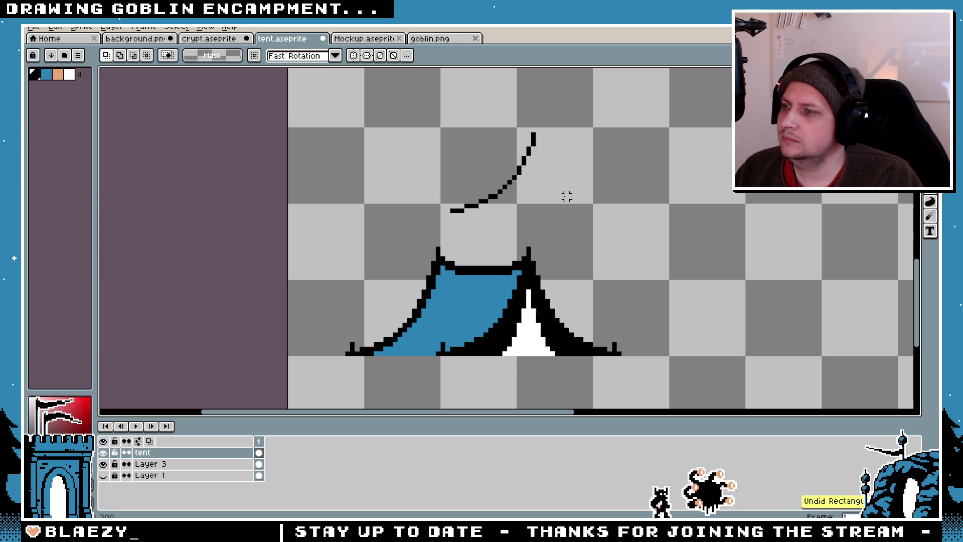
{"action": "key", "text": "ctrl+z"}
{"action": "left_click_drag", "start_coordinate": [575, 89], "coordinate": [390, 242]}
{"action": "mouse_move", "coordinate": [510, 173]}
{"action": "left_mouse_down"}
{"action": "mouse_move", "coordinate": [435, 289]}
{"action": "mouse_move", "coordinate": [443, 327]}
{"action": "left_mouse_up"}
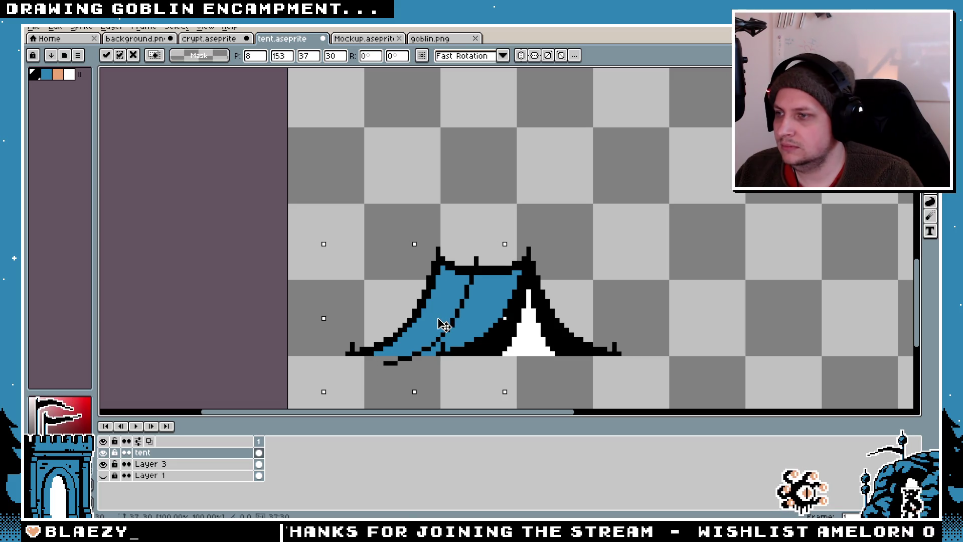
- Commit the moved curve, bring the tent into view and erase stray black pixels below it
{"action": "key", "text": "i"}
{"action": "scroll", "coordinate": [409, 308], "scroll_direction": "up", "scroll_amount": 3}
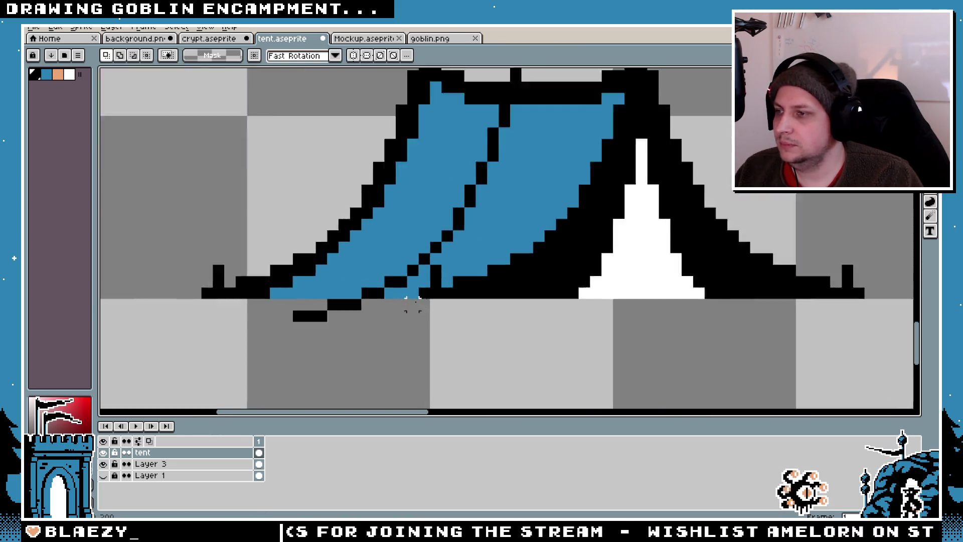
{"action": "key", "text": "h"}
{"action": "scroll", "coordinate": [451, 236], "scroll_direction": "down", "scroll_amount": 7}
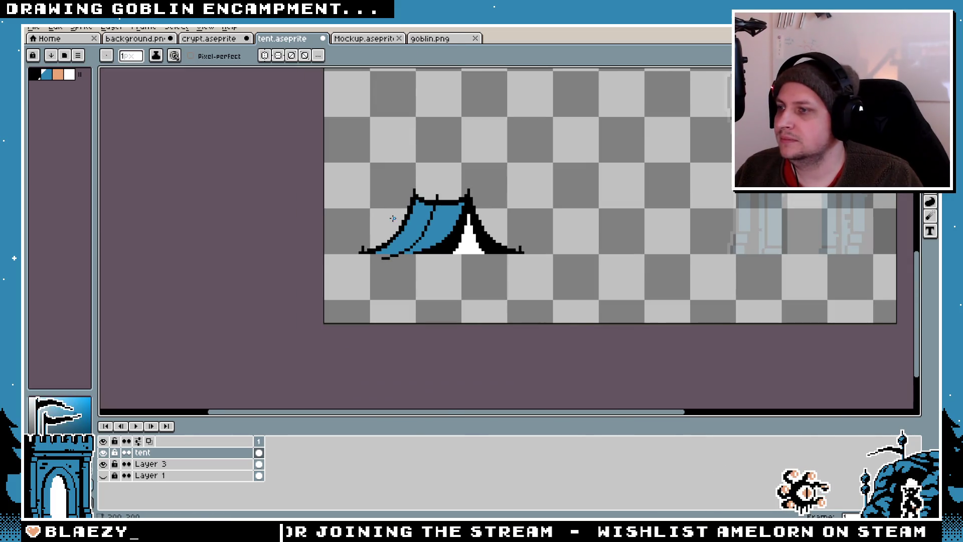
{"action": "left_click_drag", "start_coordinate": [391, 215], "coordinate": [412, 245]}
{"action": "key", "text": "b"}
{"action": "scroll", "coordinate": [430, 271], "scroll_direction": "up", "scroll_amount": 1}
{"action": "scroll", "coordinate": [367, 300], "scroll_direction": "up", "scroll_amount": 2}
{"action": "key", "text": "e"}
{"action": "left_click_drag", "start_coordinate": [412, 297], "coordinate": [334, 314]}
- Sample black from the outline and fill the blue gap pixel in the fold line
{"action": "scroll", "coordinate": [346, 324], "scroll_direction": "down", "scroll_amount": 3}
{"action": "scroll", "coordinate": [438, 249], "scroll_direction": "up", "scroll_amount": 1}
{"action": "scroll", "coordinate": [439, 249], "scroll_direction": "up", "scroll_amount": 1}
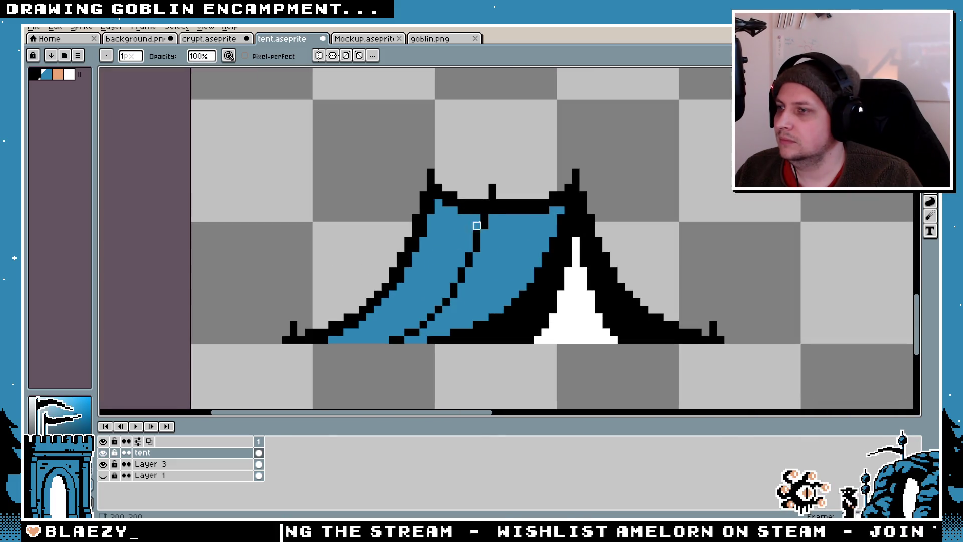
{"action": "scroll", "coordinate": [492, 188], "scroll_direction": "down", "scroll_amount": 5}
{"action": "scroll", "coordinate": [482, 262], "scroll_direction": "up", "scroll_amount": 6}
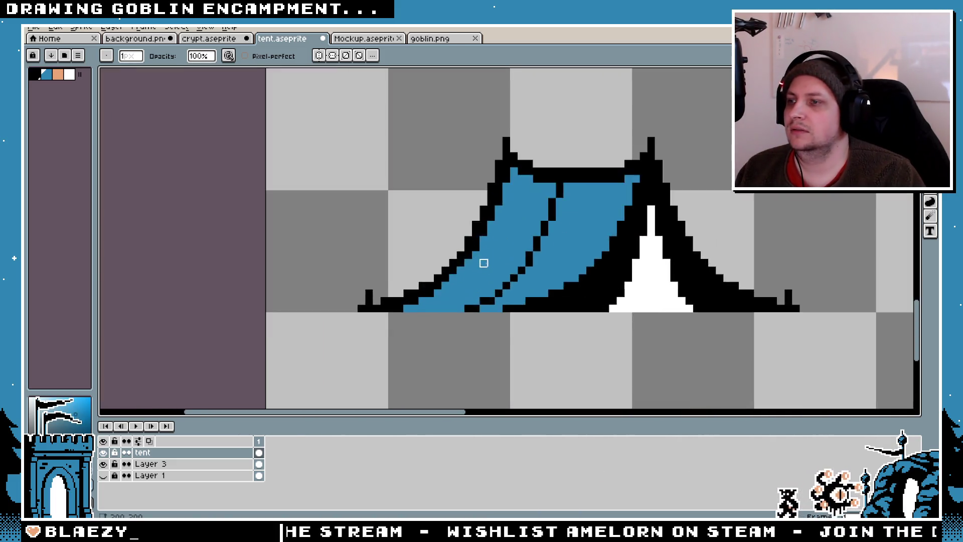
{"action": "key", "text": "i"}
{"action": "left_click", "coordinate": [465, 350]}
{"action": "key", "text": "b"}
{"action": "left_click", "coordinate": [474, 350]}
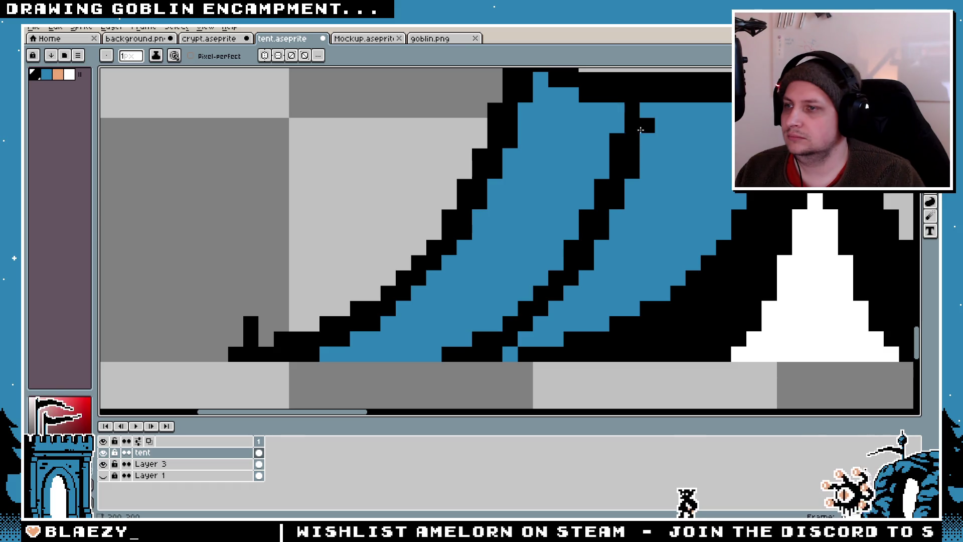
{"action": "scroll", "coordinate": [645, 113], "scroll_direction": "down", "scroll_amount": 8}
{"action": "scroll", "coordinate": [686, 176], "scroll_direction": "up", "scroll_amount": 6}
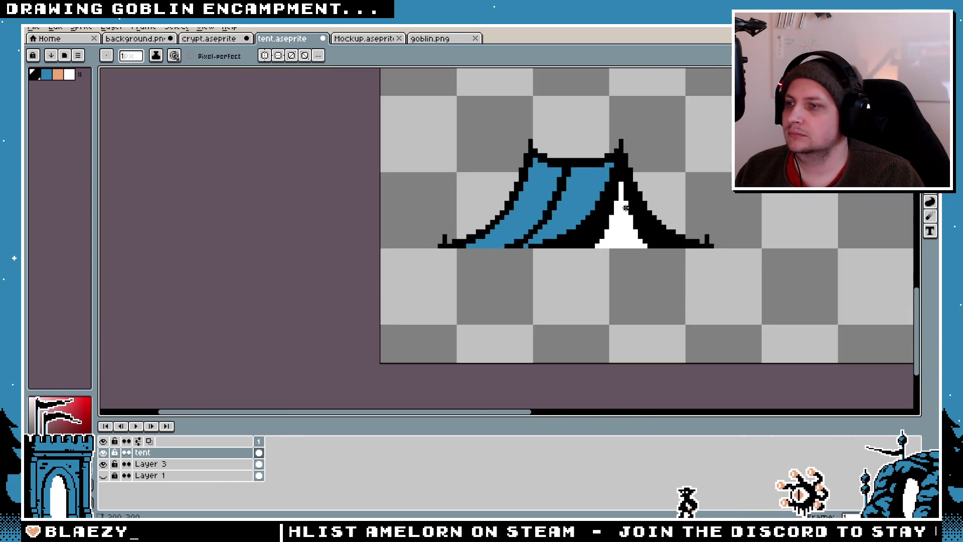
{"action": "key", "text": "space"}
{"action": "scroll", "coordinate": [634, 250], "scroll_direction": "down", "scroll_amount": 1}
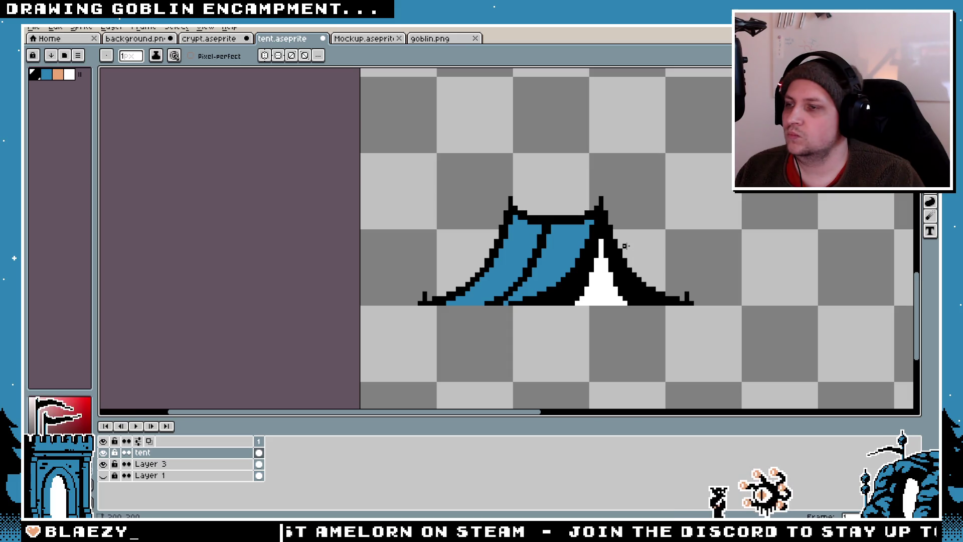
{"action": "key", "text": "v"}
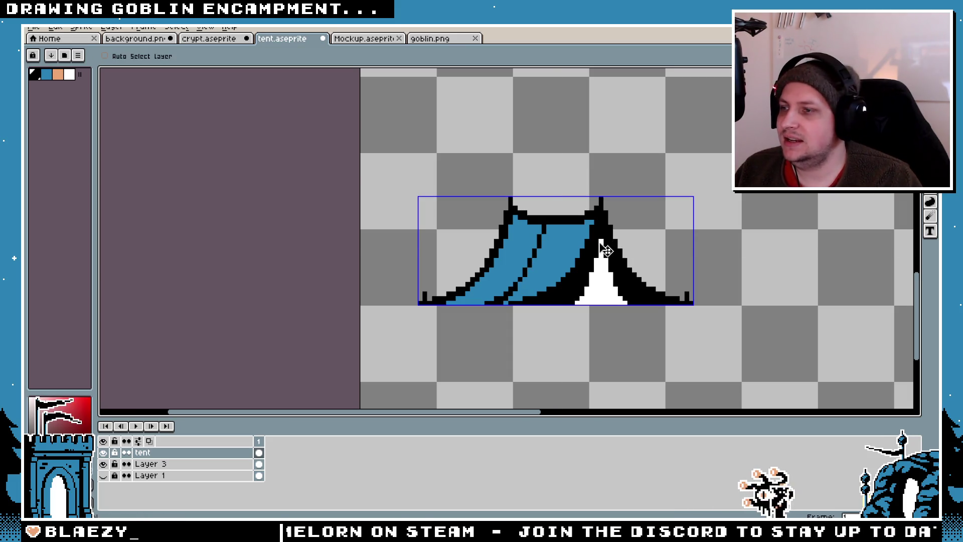
- Undo the fold line edits and delete the spare curve above the tent
{"action": "key", "text": "ctrl+z"}
{"action": "key", "text": "ctrl+z"}
{"action": "key", "text": "ctrl+z"}
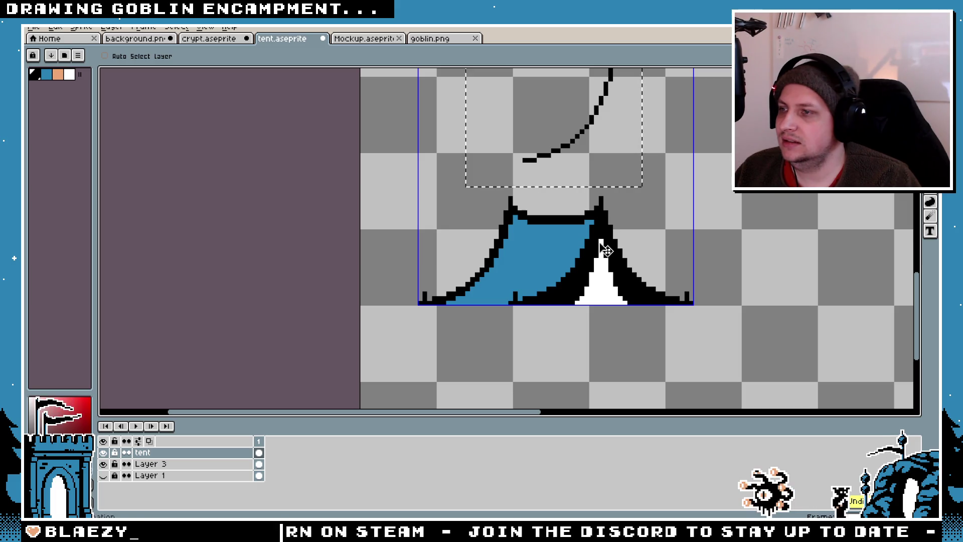
{"action": "key", "text": "b"}
{"action": "key", "text": "m"}
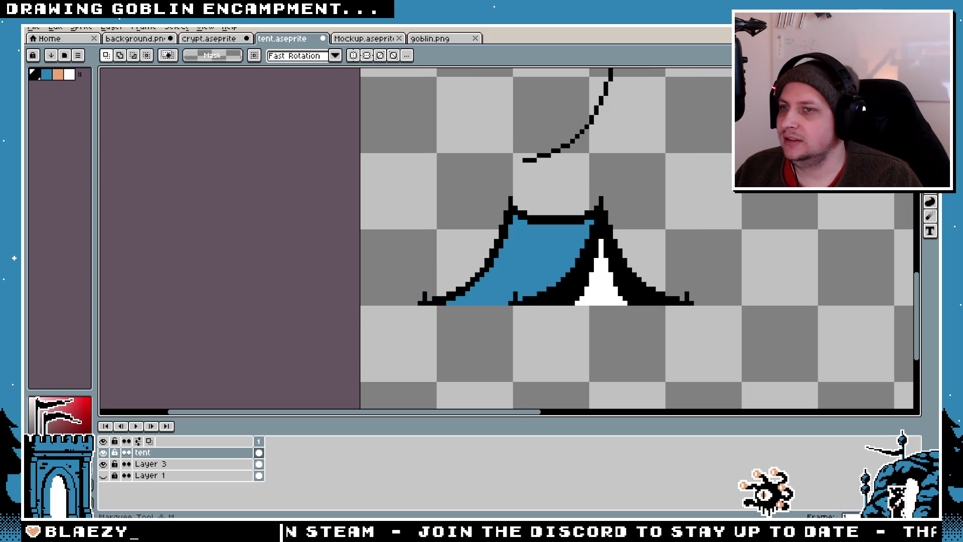
{"action": "left_click_drag", "start_coordinate": [647, 95], "coordinate": [684, 229]}
{"action": "key", "text": "space"}
{"action": "left_click_drag", "start_coordinate": [712, 113], "coordinate": [689, 203]}
{"action": "left_click_drag", "start_coordinate": [647, 116], "coordinate": [462, 254]}
{"action": "key", "text": "Delete"}
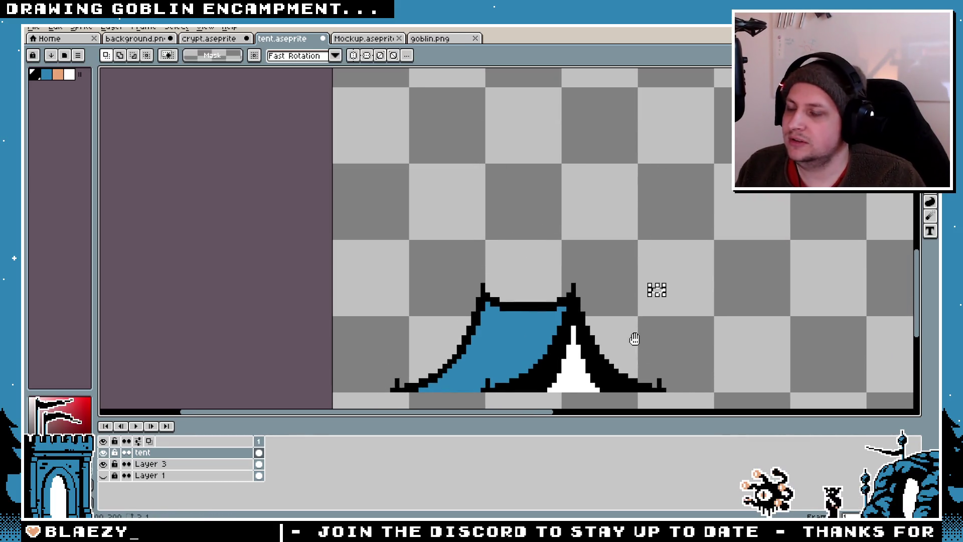
- Use the Magic Wand to select the tent's blue fill
{"action": "scroll", "coordinate": [634, 227], "scroll_direction": "up", "scroll_amount": 1}
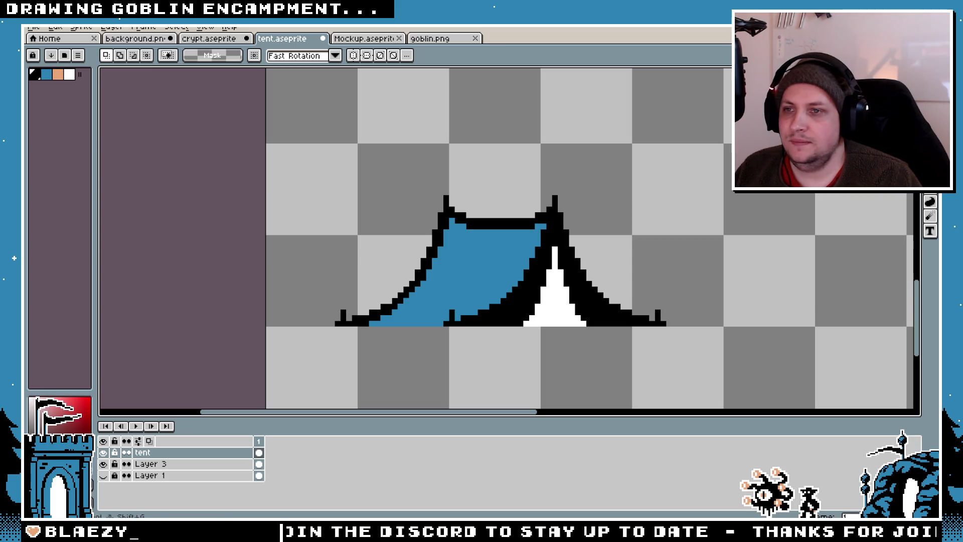
{"action": "key", "text": "shift+g"}
{"action": "key", "text": "b"}
{"action": "scroll", "coordinate": [548, 257], "scroll_direction": "up", "scroll_amount": 1}
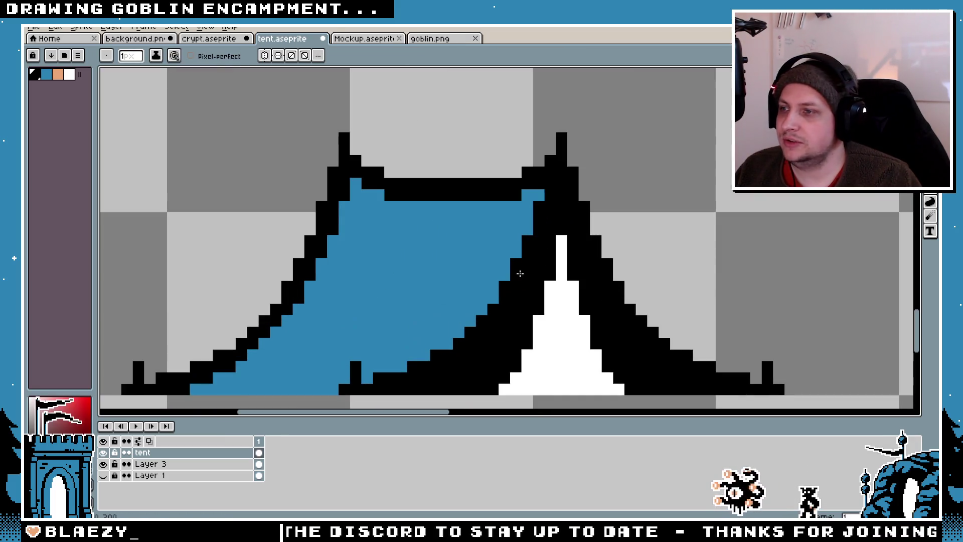
{"action": "key", "text": "w"}
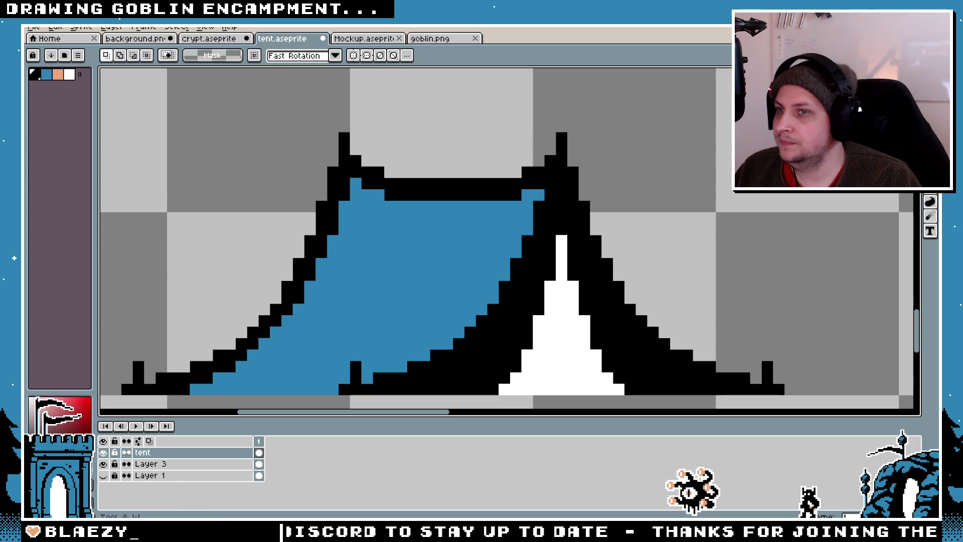
{"action": "left_click", "coordinate": [332, 282]}
- With pixel-perfect on, draw a black fold line across the upper blue fill
{"action": "key", "text": "b"}
{"action": "left_click_drag", "start_coordinate": [240, 360], "coordinate": [343, 288]}
{"action": "left_click_drag", "start_coordinate": [615, 191], "coordinate": [477, 203]}
{"action": "key", "text": "ctrl+z"}
{"action": "key", "text": "ctrl+z"}
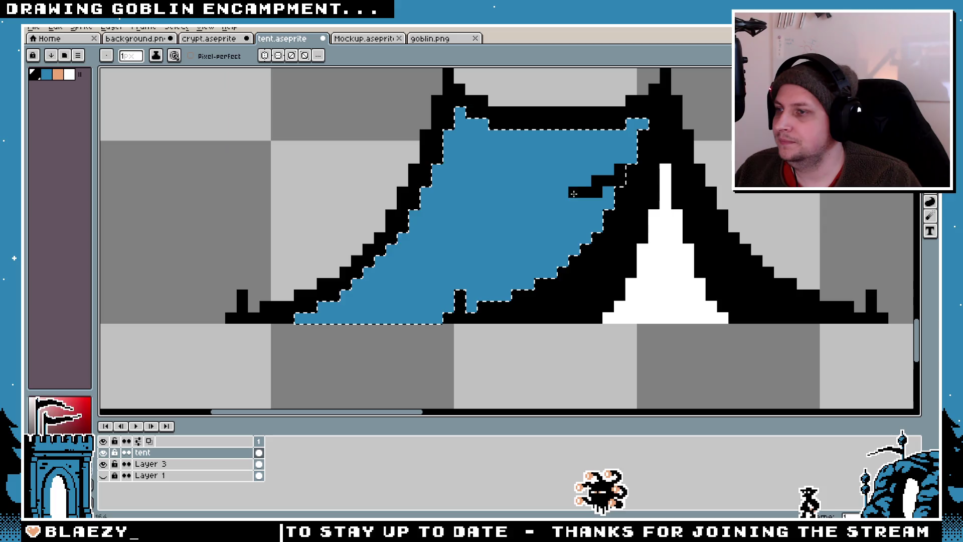
{"action": "left_click", "coordinate": [191, 56]}
{"action": "mouse_move", "coordinate": [622, 181]}
{"action": "left_mouse_down"}
{"action": "mouse_move", "coordinate": [522, 191]}
{"action": "mouse_move", "coordinate": [460, 169]}
{"action": "mouse_move", "coordinate": [492, 195]}
{"action": "mouse_move", "coordinate": [570, 203]}
{"action": "left_mouse_up"}
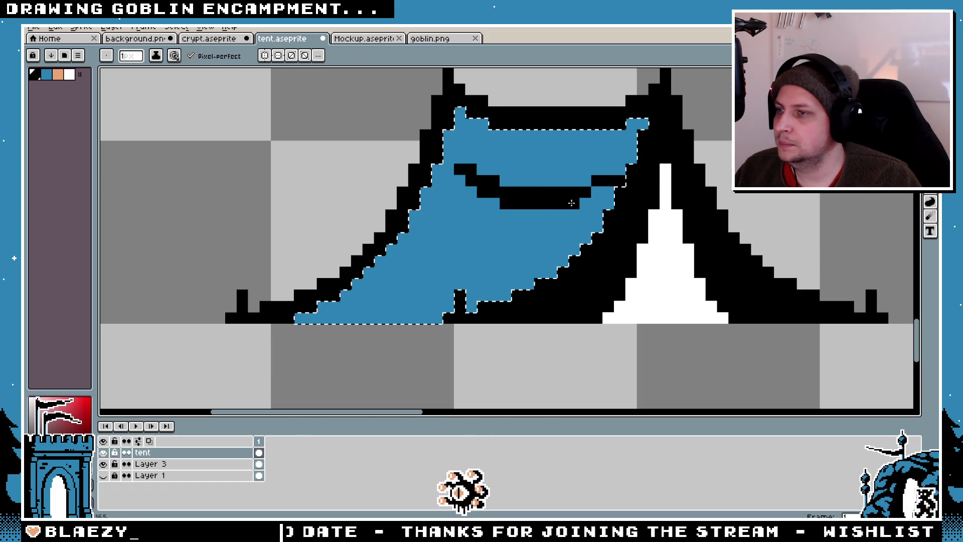
- Draw a trial black line across the lower blue fill and deselect the fill
{"action": "scroll", "coordinate": [606, 195], "scroll_direction": "down", "scroll_amount": 3}
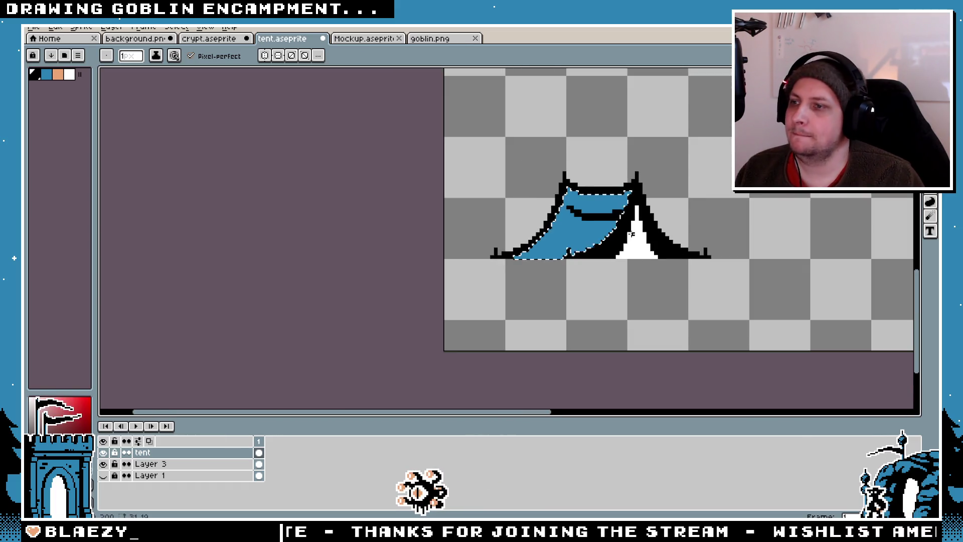
{"action": "scroll", "coordinate": [610, 200], "scroll_direction": "up", "scroll_amount": 1}
{"action": "mouse_move", "coordinate": [511, 226]}
{"action": "left_mouse_down"}
{"action": "mouse_move", "coordinate": [577, 246]}
{"action": "mouse_move", "coordinate": [520, 239]}
{"action": "left_mouse_up"}
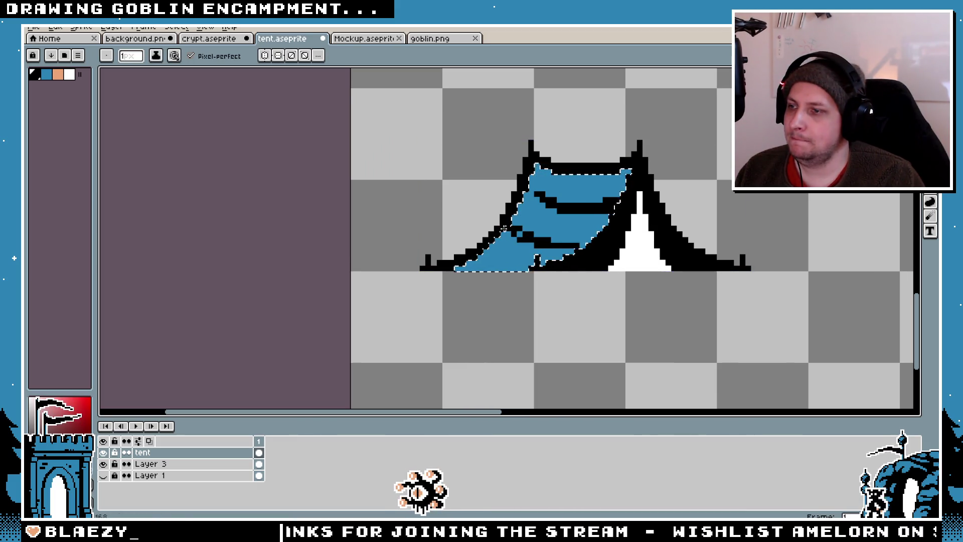
{"action": "key", "text": "ctrl+d"}
{"action": "scroll", "coordinate": [602, 251], "scroll_direction": "up", "scroll_amount": 4}
{"action": "scroll", "coordinate": [557, 222], "scroll_direction": "down", "scroll_amount": 3}
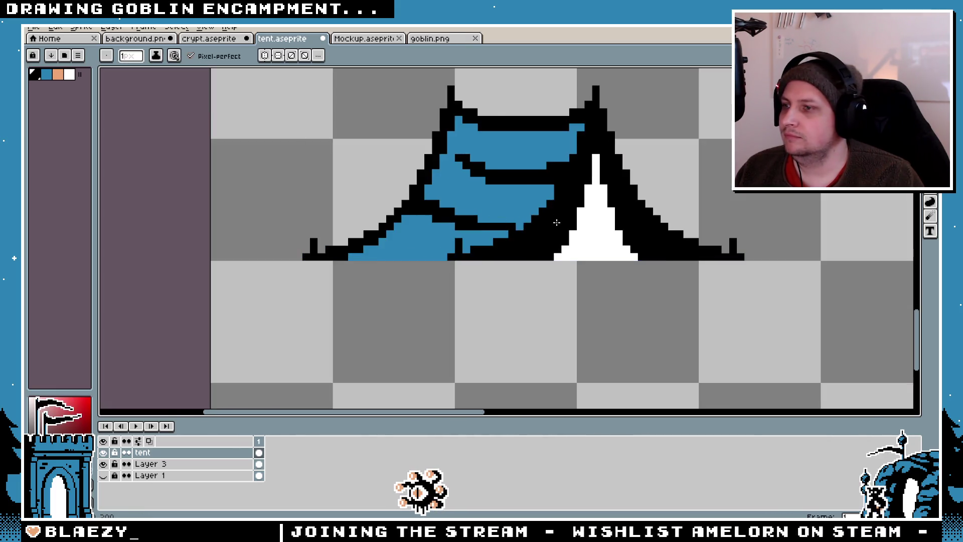
{"action": "scroll", "coordinate": [556, 222], "scroll_direction": "down", "scroll_amount": 8}
{"action": "scroll", "coordinate": [552, 240], "scroll_direction": "up", "scroll_amount": 12}
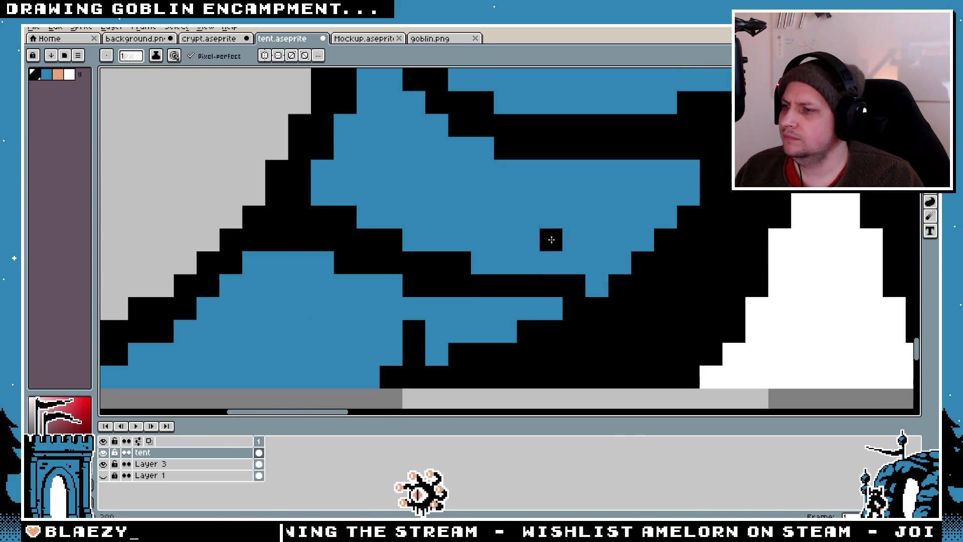
- Undo the lower fold strokes, clear the selection and return to the Pencil
{"action": "key", "text": "ctrl+z"}
{"action": "key", "text": "ctrl+z"}
{"action": "key", "text": "ctrl+z"}
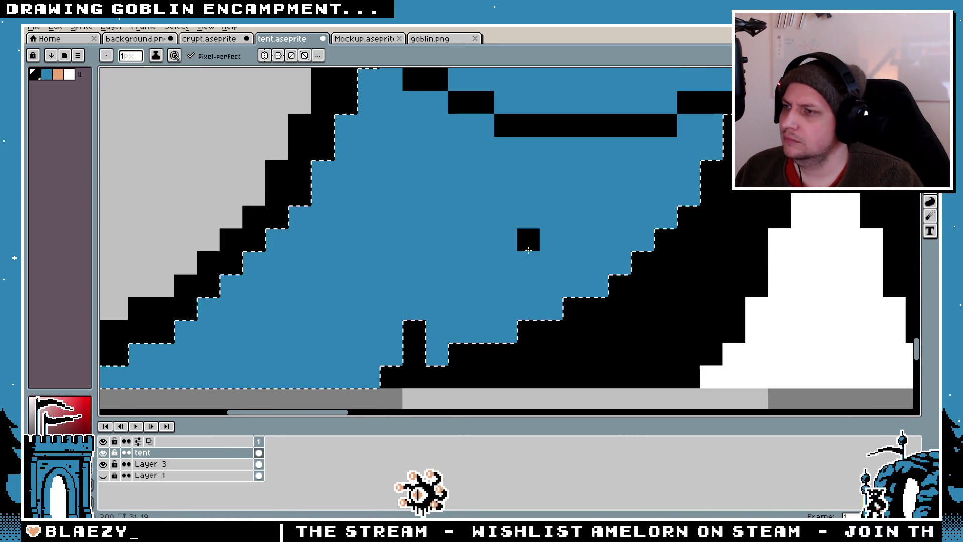
{"action": "scroll", "coordinate": [528, 249], "scroll_direction": "down", "scroll_amount": 4}
{"action": "key", "text": "v"}
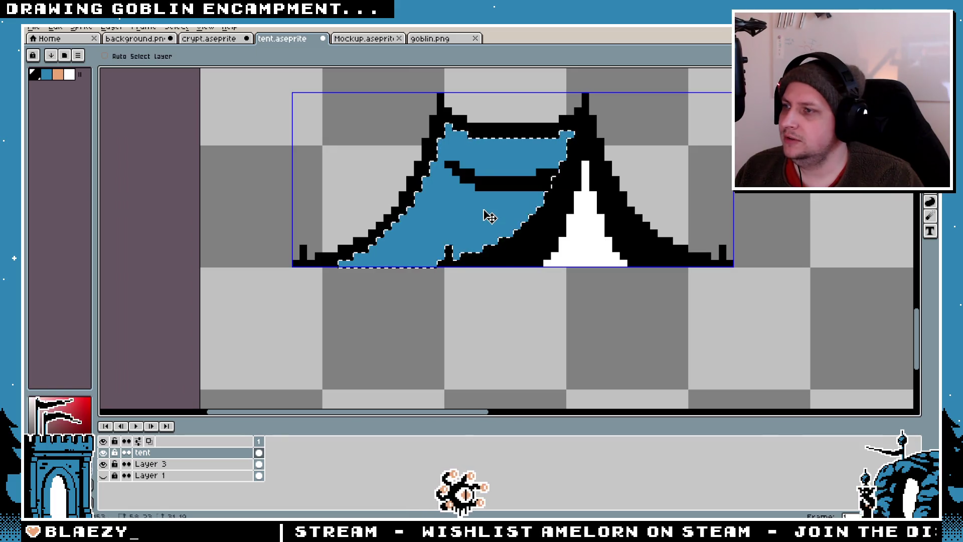
{"action": "key", "text": "ctrl+d"}
{"action": "key", "text": "b"}
{"action": "scroll", "coordinate": [489, 216], "scroll_direction": "down", "scroll_amount": 4}
{"action": "scroll", "coordinate": [460, 215], "scroll_direction": "up", "scroll_amount": 3}
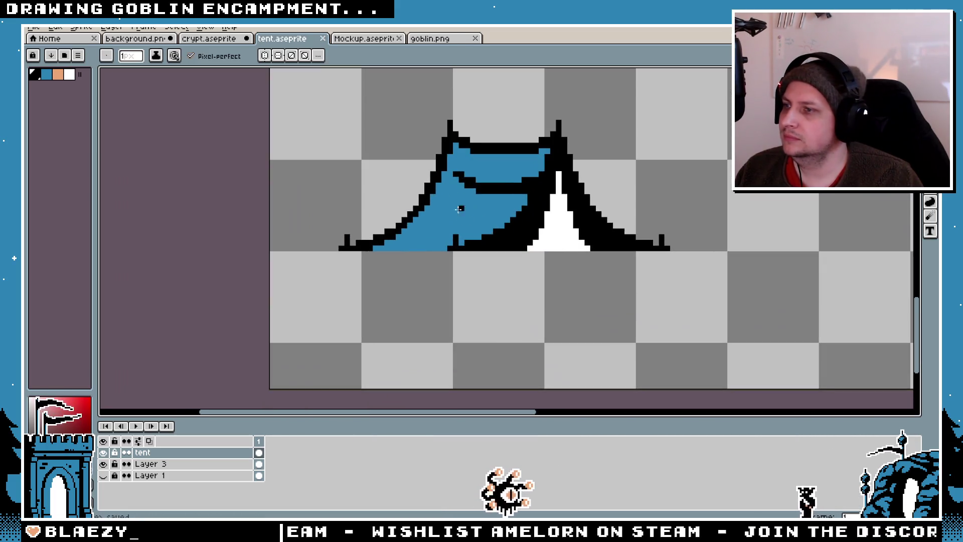
- Save the tent sprite with Ctrl+S
{"action": "scroll", "coordinate": [449, 170], "scroll_direction": "down", "scroll_amount": 2}
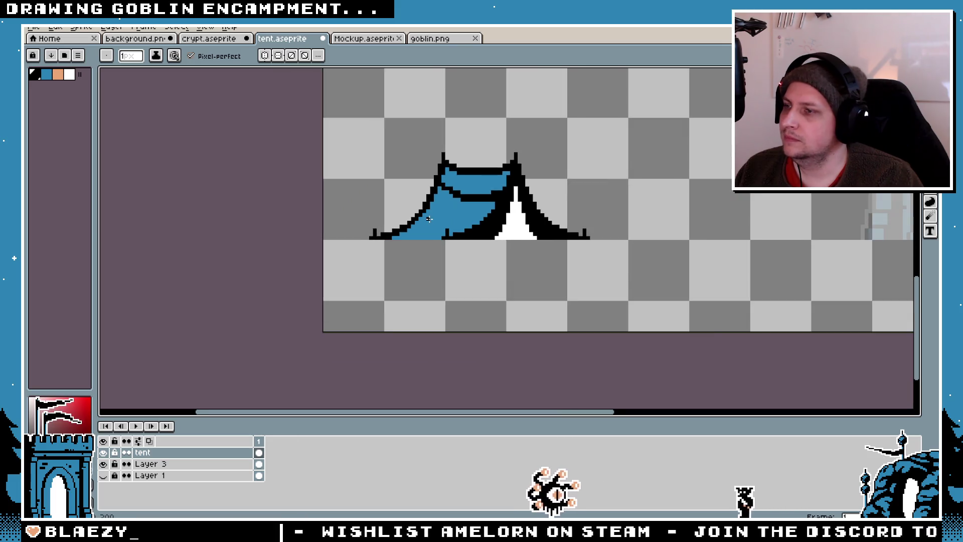
{"action": "scroll", "coordinate": [432, 228], "scroll_direction": "up", "scroll_amount": 2}
{"action": "key", "text": "v"}
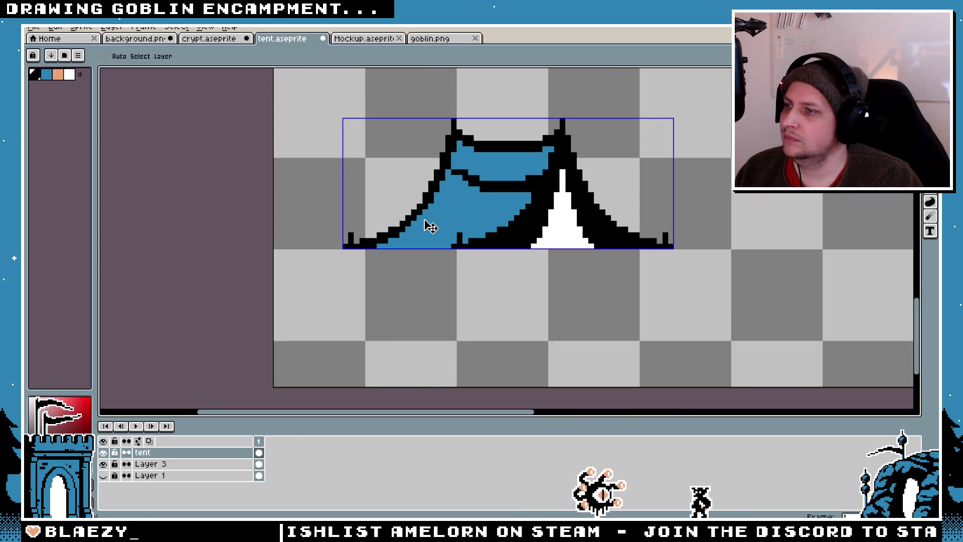
{"action": "key", "text": "ctrl+s"}
{"action": "scroll", "coordinate": [423, 221], "scroll_direction": "up", "scroll_amount": 1}
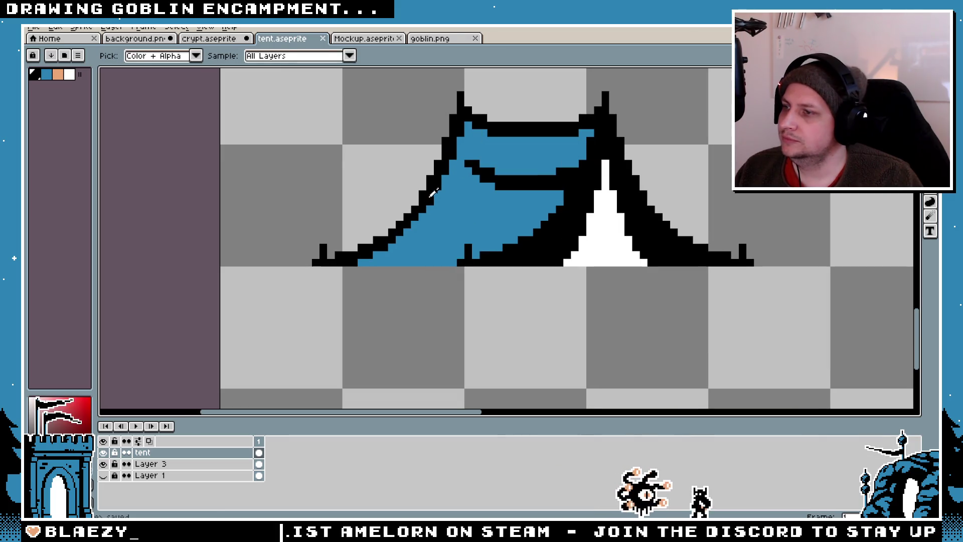
{"action": "key", "text": "b"}
{"action": "scroll", "coordinate": [432, 193], "scroll_direction": "up", "scroll_amount": 1}
{"action": "scroll", "coordinate": [441, 191], "scroll_direction": "up", "scroll_amount": 1}
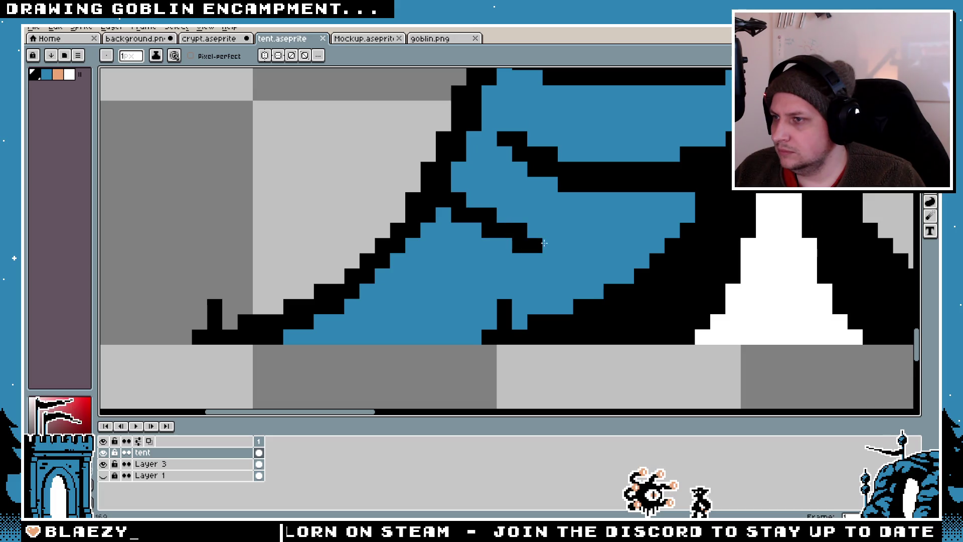
- Try a diagonal black fold across the fabric, undo it, and touch up a couple of fold pixels
{"action": "mouse_move", "coordinate": [538, 257]}
{"action": "left_mouse_down"}
{"action": "mouse_move", "coordinate": [487, 246]}
{"action": "mouse_move", "coordinate": [444, 215]}
{"action": "left_mouse_up"}
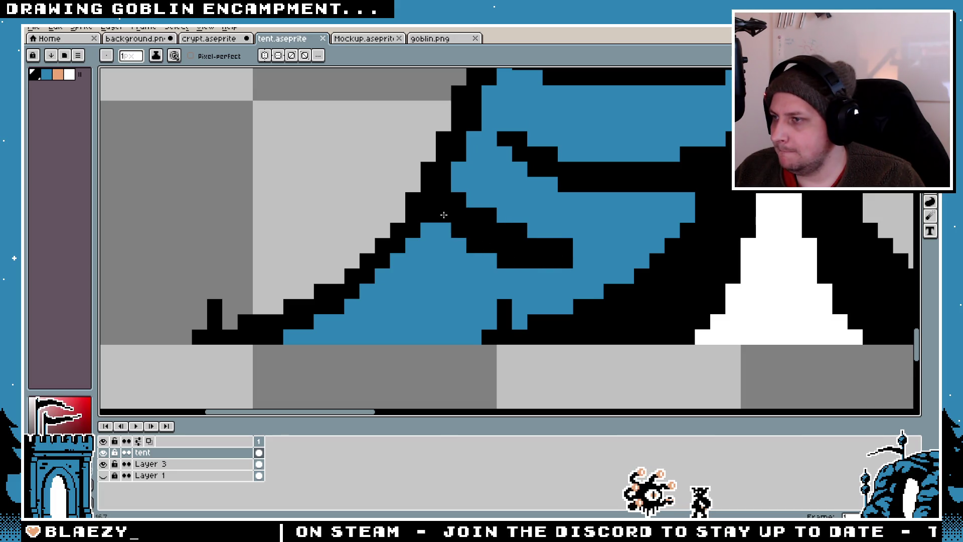
{"action": "scroll", "coordinate": [486, 233], "scroll_direction": "down", "scroll_amount": 4}
{"action": "scroll", "coordinate": [475, 253], "scroll_direction": "up", "scroll_amount": 3}
{"action": "key", "text": "ctrl+z"}
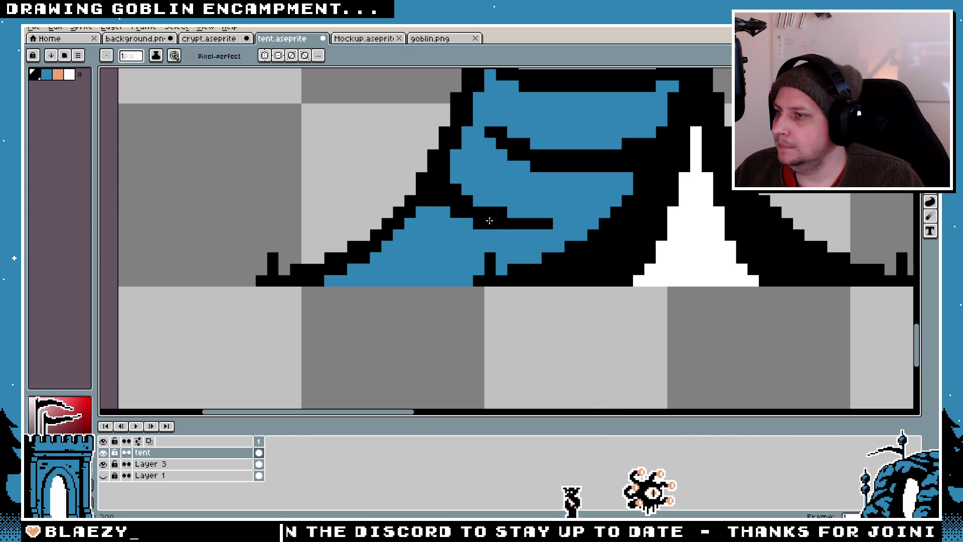
{"action": "scroll", "coordinate": [490, 220], "scroll_direction": "down", "scroll_amount": 3}
{"action": "scroll", "coordinate": [499, 235], "scroll_direction": "up", "scroll_amount": 4}
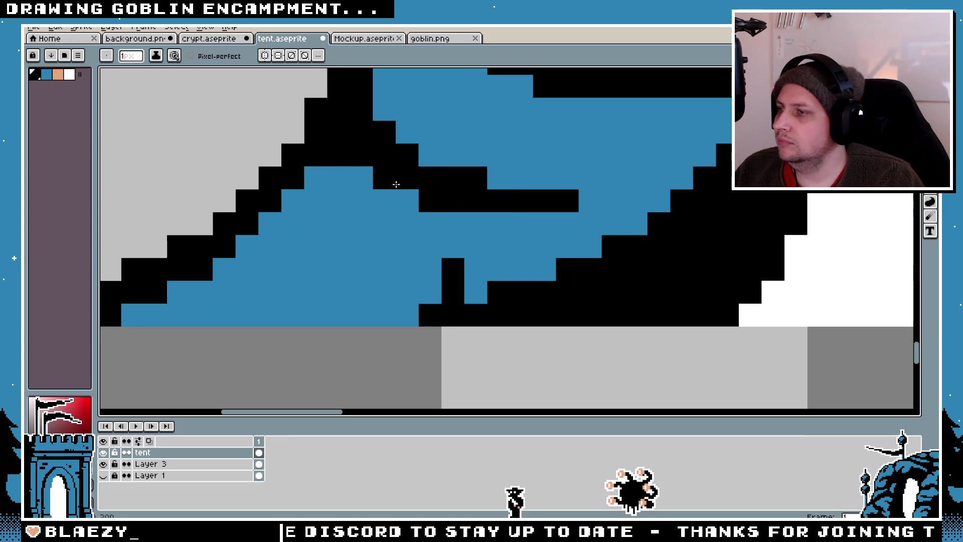
{"action": "scroll", "coordinate": [332, 151], "scroll_direction": "up", "scroll_amount": 1}
{"action": "key", "text": "alt"}
{"action": "left_click_drag", "start_coordinate": [332, 151], "coordinate": [324, 163]}
{"action": "scroll", "coordinate": [309, 219], "scroll_direction": "down", "scroll_amount": 4}
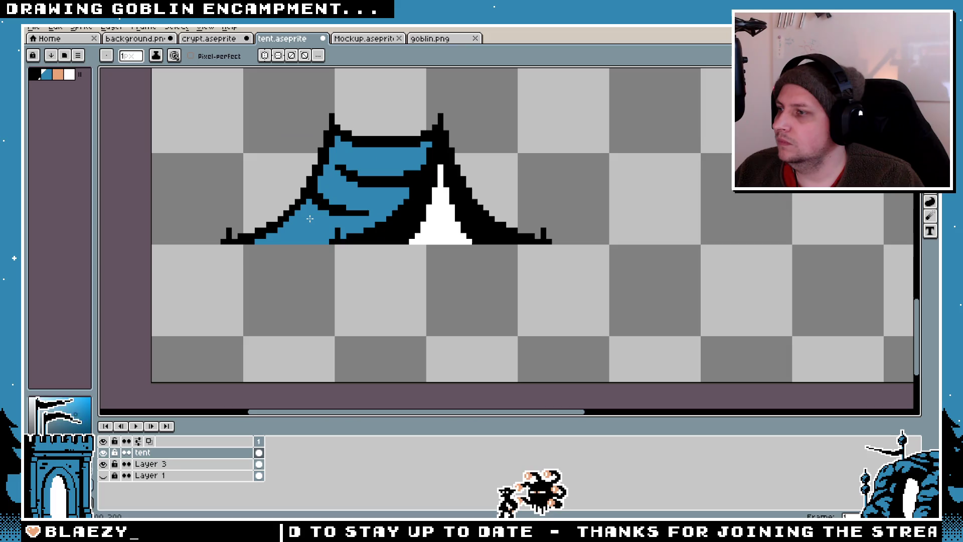
{"action": "scroll", "coordinate": [308, 218], "scroll_direction": "up", "scroll_amount": 1}
{"action": "scroll", "coordinate": [359, 212], "scroll_direction": "down", "scroll_amount": 5}
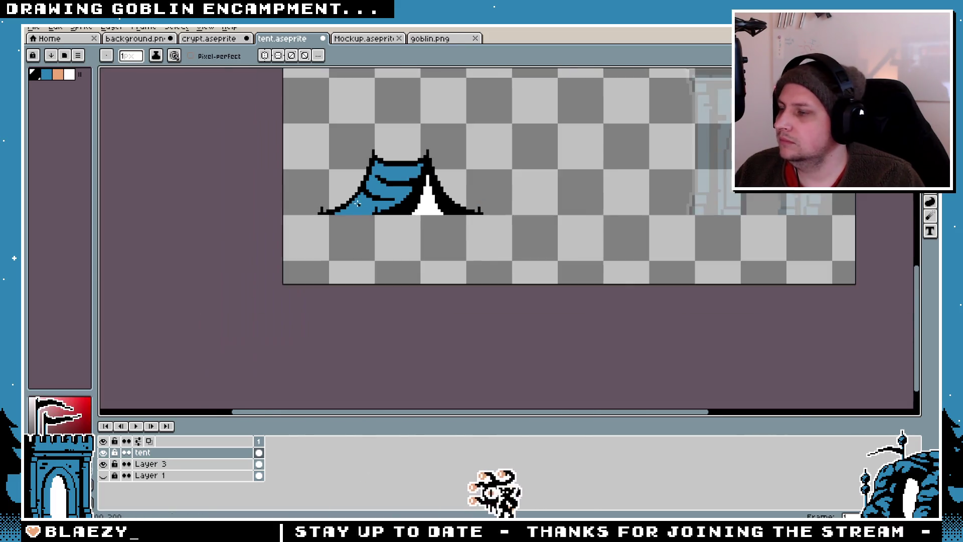
{"action": "scroll", "coordinate": [359, 212], "scroll_direction": "up", "scroll_amount": 7}
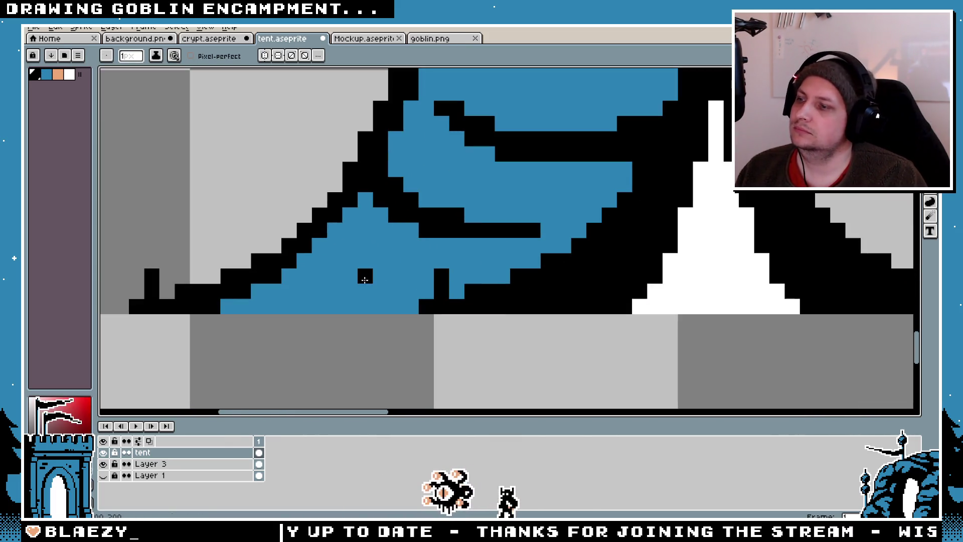
- Draw a shorter black fold stroke in the lower-left blue fabric after undoing longer attempts
{"action": "left_click_drag", "start_coordinate": [300, 273], "coordinate": [360, 287]}
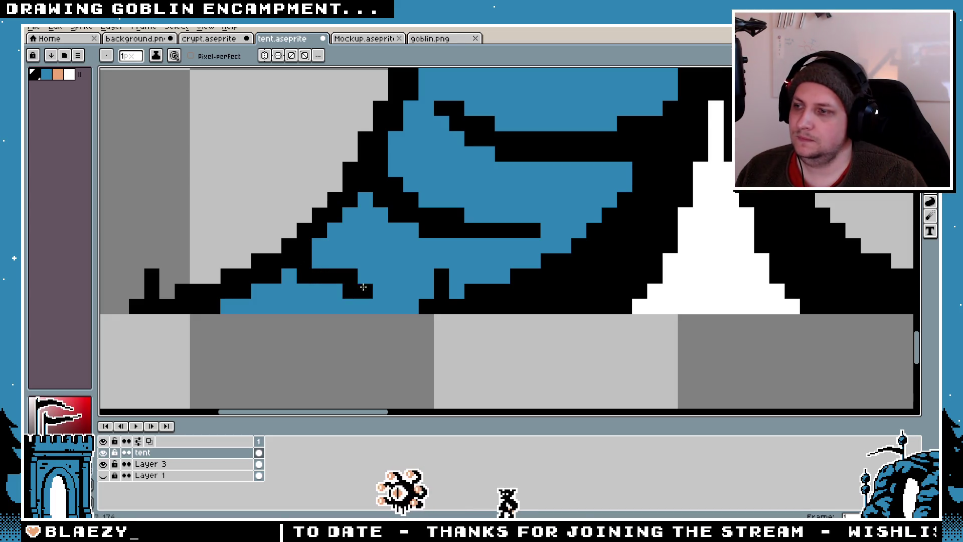
{"action": "key", "text": "ctrl+z"}
{"action": "left_click", "coordinate": [318, 272]}
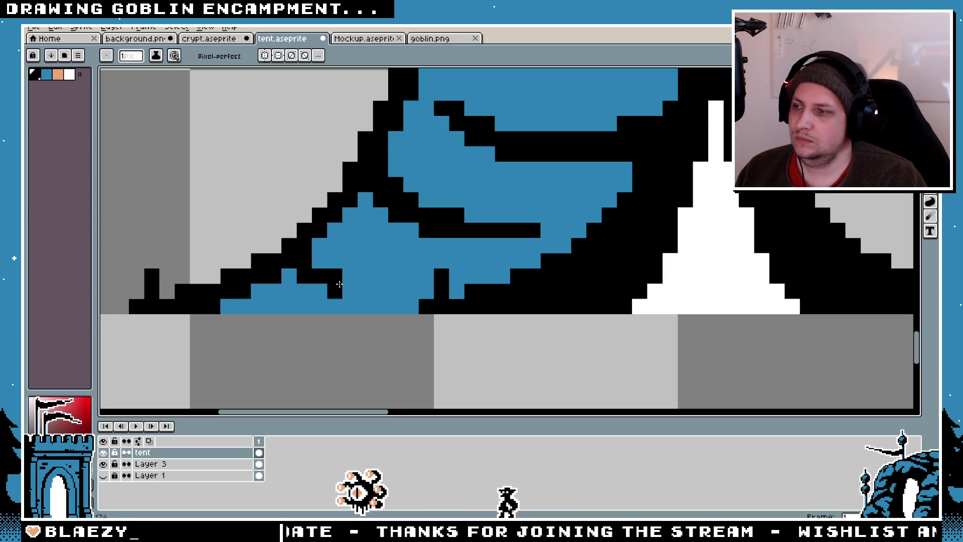
{"action": "key", "text": "ctrl+z"}
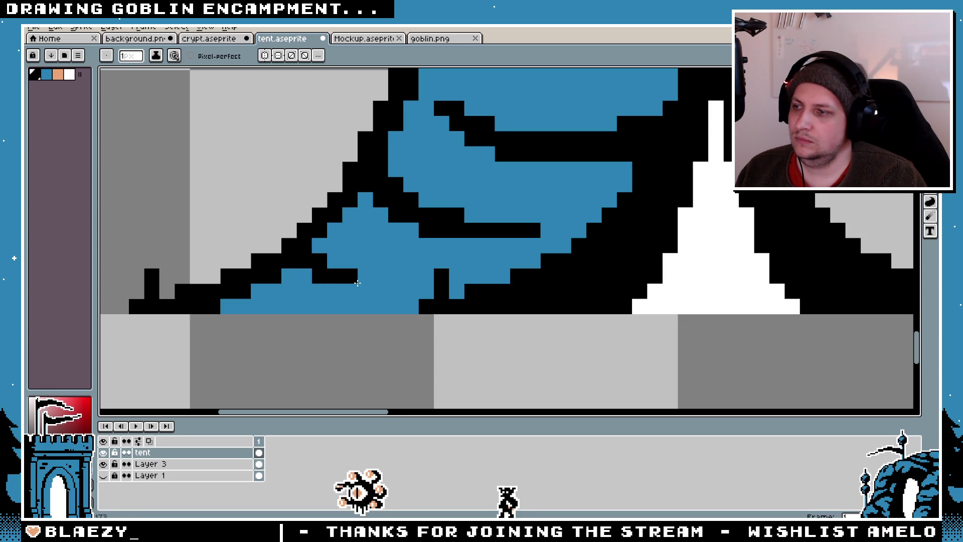
{"action": "left_click_drag", "start_coordinate": [357, 283], "coordinate": [384, 287]}
{"action": "key", "text": "ctrl+z"}
{"action": "left_click_drag", "start_coordinate": [316, 260], "coordinate": [325, 275]}
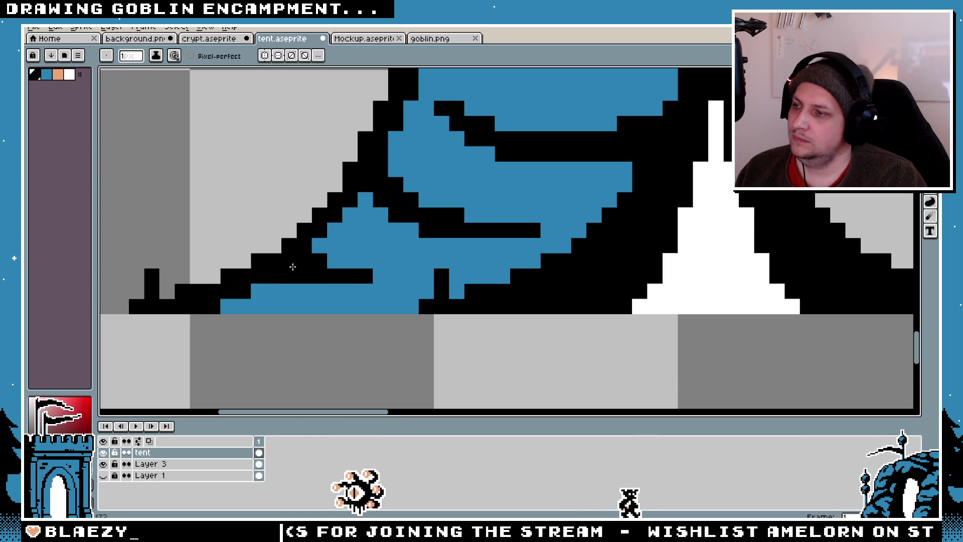
{"action": "scroll", "coordinate": [345, 277], "scroll_direction": "down", "scroll_amount": 5}
{"action": "scroll", "coordinate": [371, 283], "scroll_direction": "up", "scroll_amount": 5}
- Extend the fold's right end with single black pixels out to the tip
{"action": "left_click", "coordinate": [378, 286]}
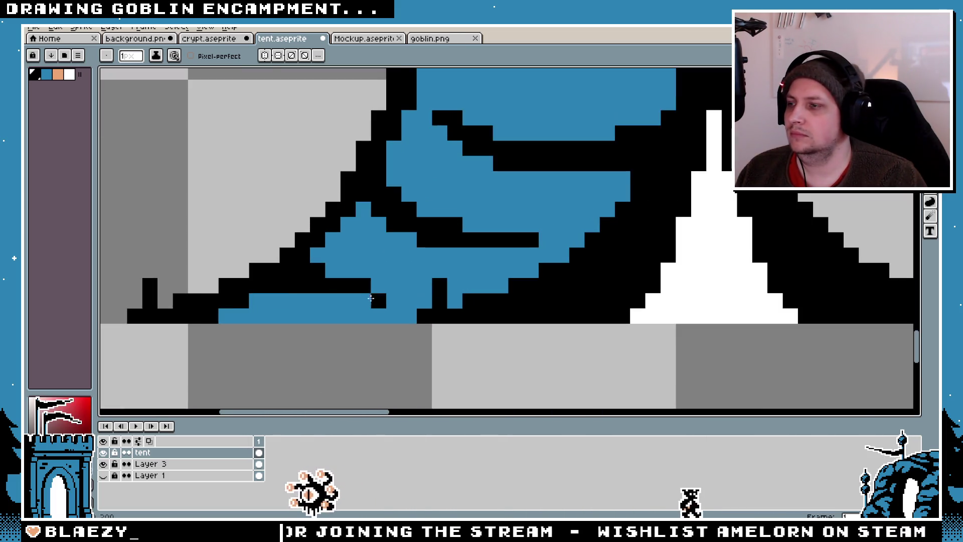
{"action": "mouse_move", "coordinate": [378, 289]}
{"action": "left_mouse_down"}
{"action": "mouse_move", "coordinate": [351, 301]}
{"action": "mouse_move", "coordinate": [422, 308]}
{"action": "left_mouse_up"}
{"action": "scroll", "coordinate": [351, 304], "scroll_direction": "down", "scroll_amount": 4}
{"action": "scroll", "coordinate": [355, 303], "scroll_direction": "up", "scroll_amount": 3}
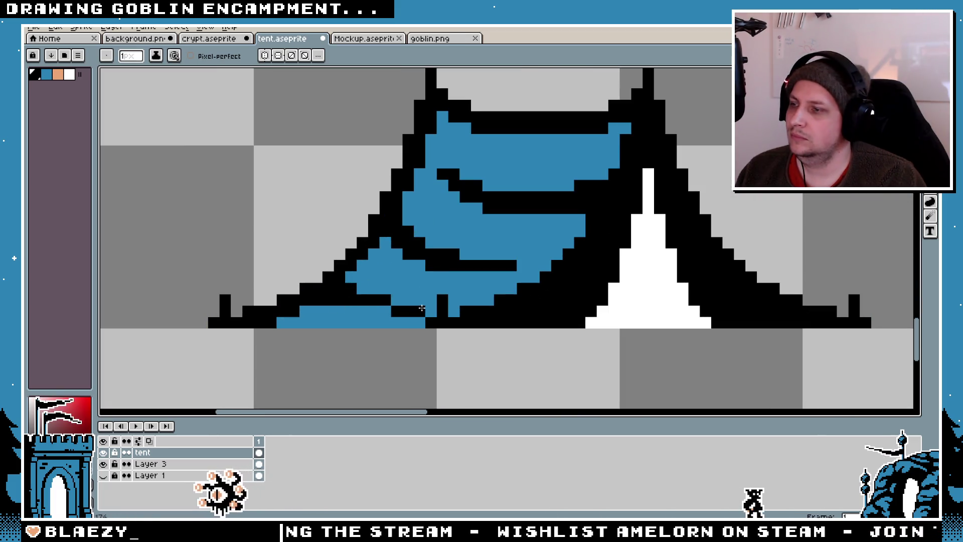
{"action": "key", "text": "ctrl+z"}
{"action": "left_click", "coordinate": [396, 289]}
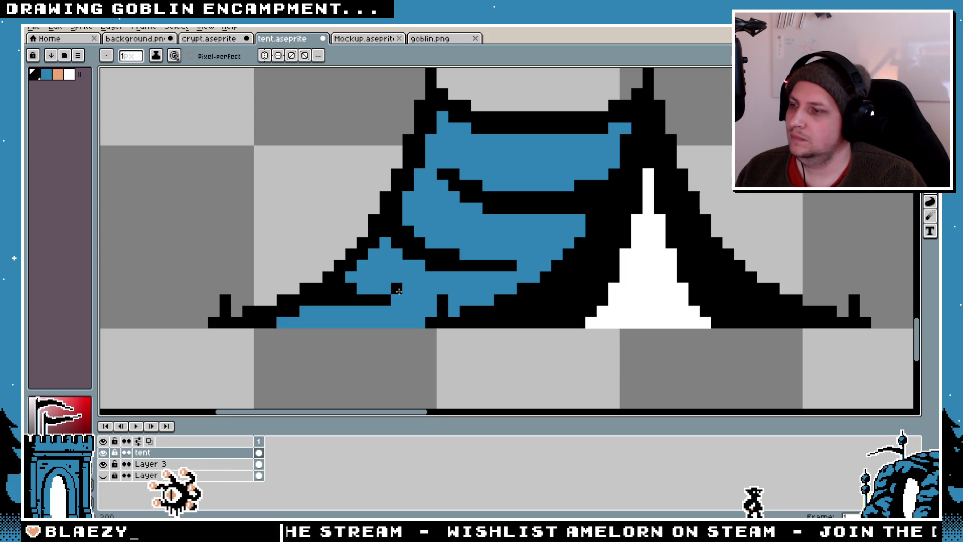
{"action": "scroll", "coordinate": [398, 290], "scroll_direction": "down", "scroll_amount": 3}
{"action": "scroll", "coordinate": [442, 311], "scroll_direction": "up", "scroll_amount": 5}
{"action": "scroll", "coordinate": [521, 321], "scroll_direction": "down", "scroll_amount": 4}
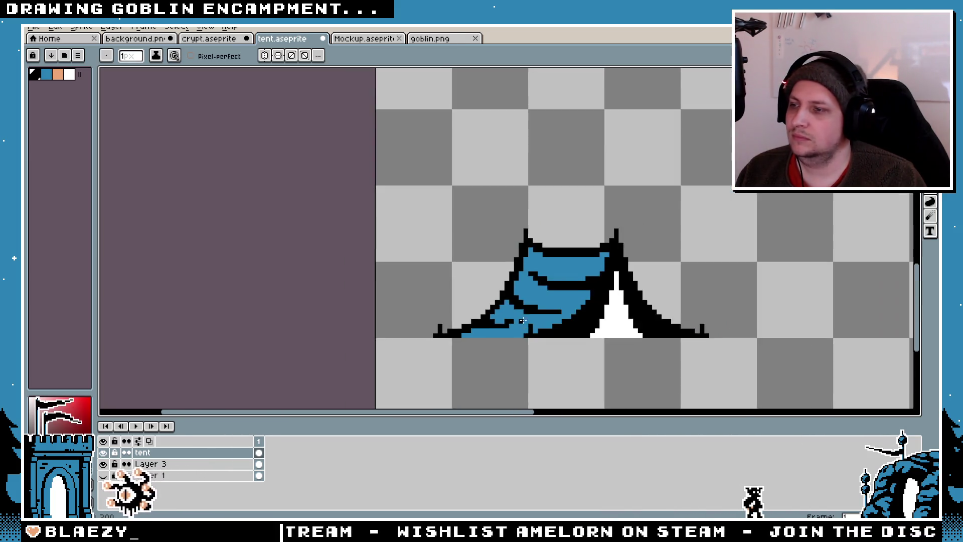
{"action": "scroll", "coordinate": [521, 321], "scroll_direction": "down", "scroll_amount": 2}
{"action": "scroll", "coordinate": [516, 316], "scroll_direction": "up", "scroll_amount": 4}
{"action": "scroll", "coordinate": [502, 325], "scroll_direction": "down", "scroll_amount": 5}
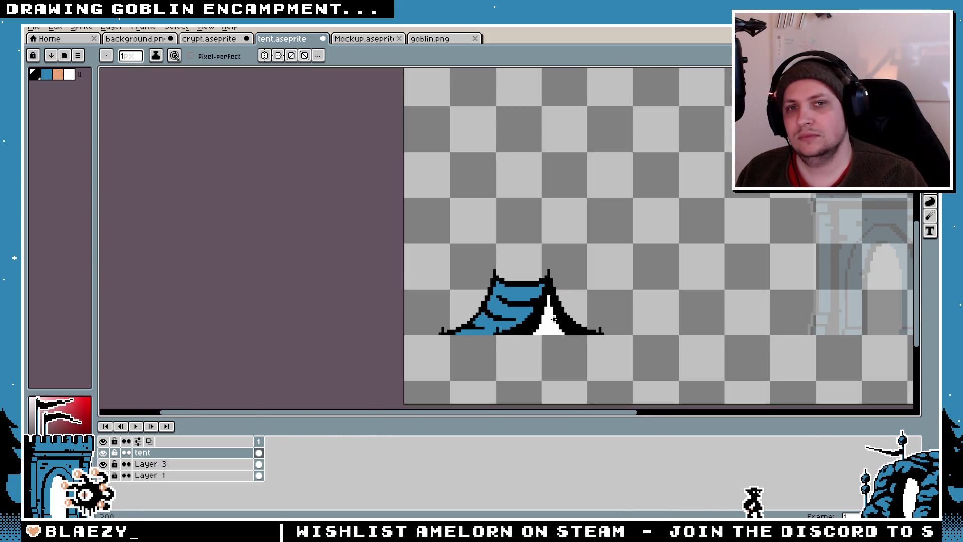
{"action": "scroll", "coordinate": [554, 320], "scroll_direction": "up", "scroll_amount": 2}
- Make Layer 1's dark ground visible beneath the tent
{"action": "key", "text": "v"}
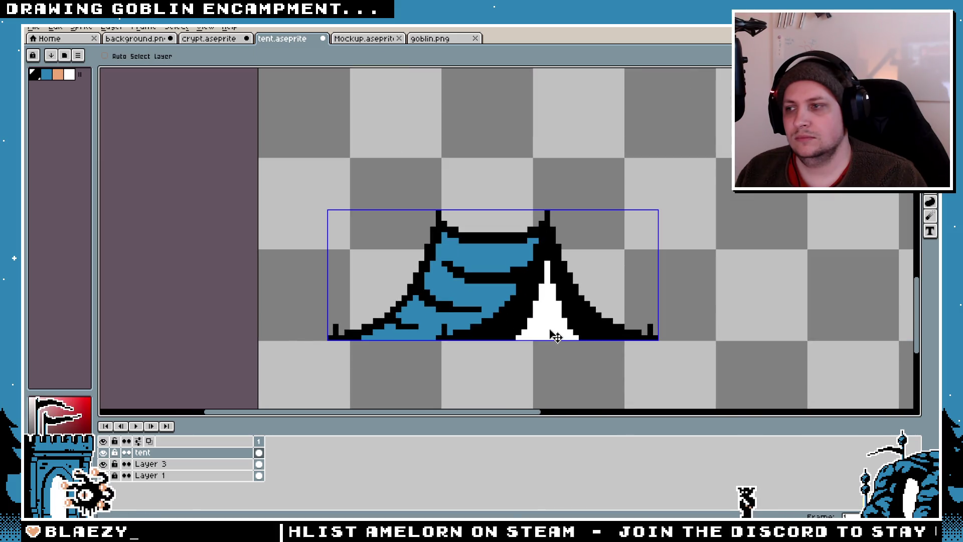
{"action": "key", "text": "b"}
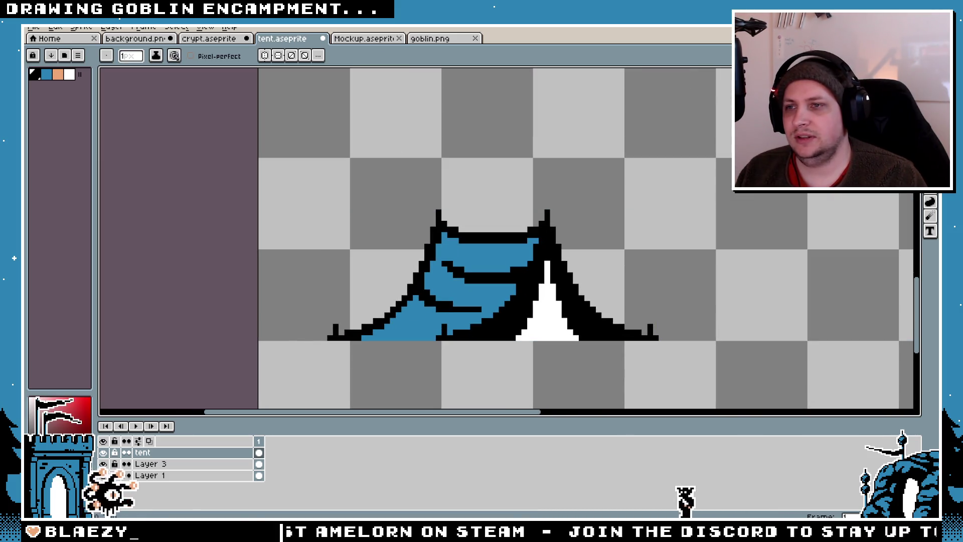
{"action": "key", "text": "alt+Tab"}
{"action": "key", "text": "alt+Tab"}
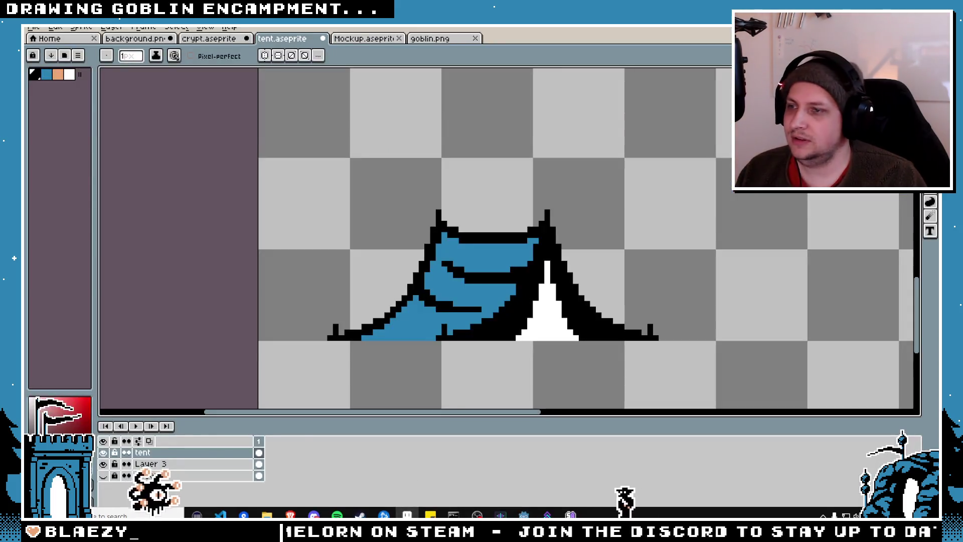
{"action": "key", "text": "m"}
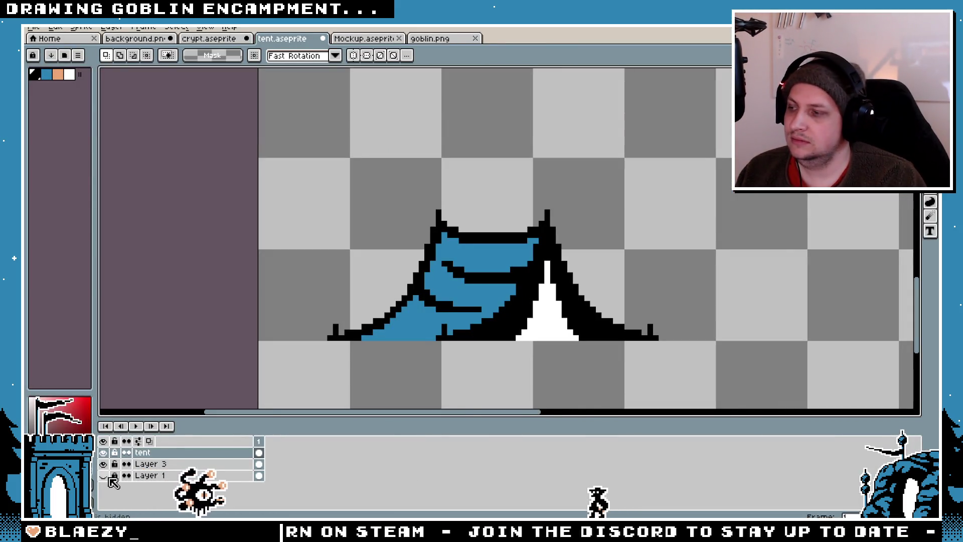
{"action": "left_click", "coordinate": [107, 477]}
{"action": "scroll", "coordinate": [590, 249], "scroll_direction": "down", "scroll_amount": 4}
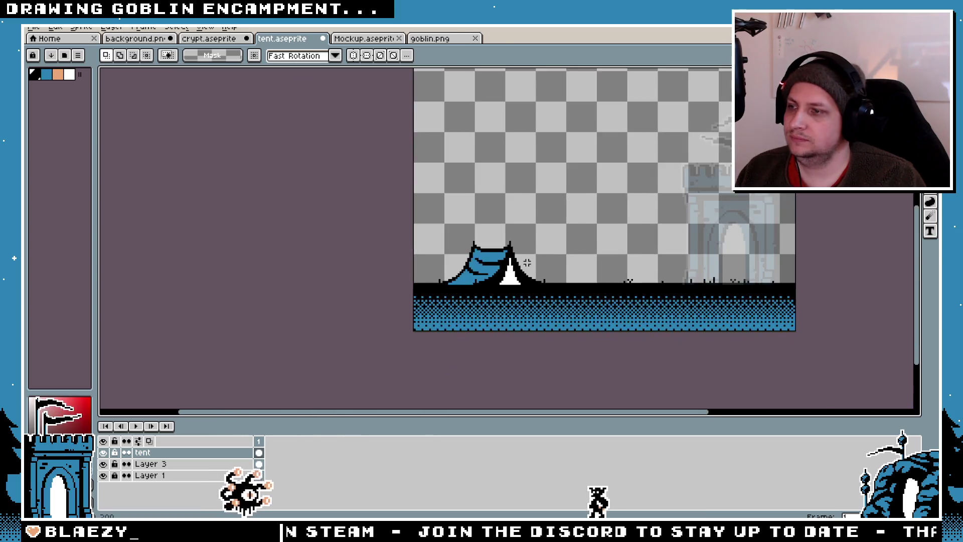
{"action": "scroll", "coordinate": [526, 262], "scroll_direction": "up", "scroll_amount": 4}
{"action": "scroll", "coordinate": [361, 301], "scroll_direction": "up", "scroll_amount": 1}
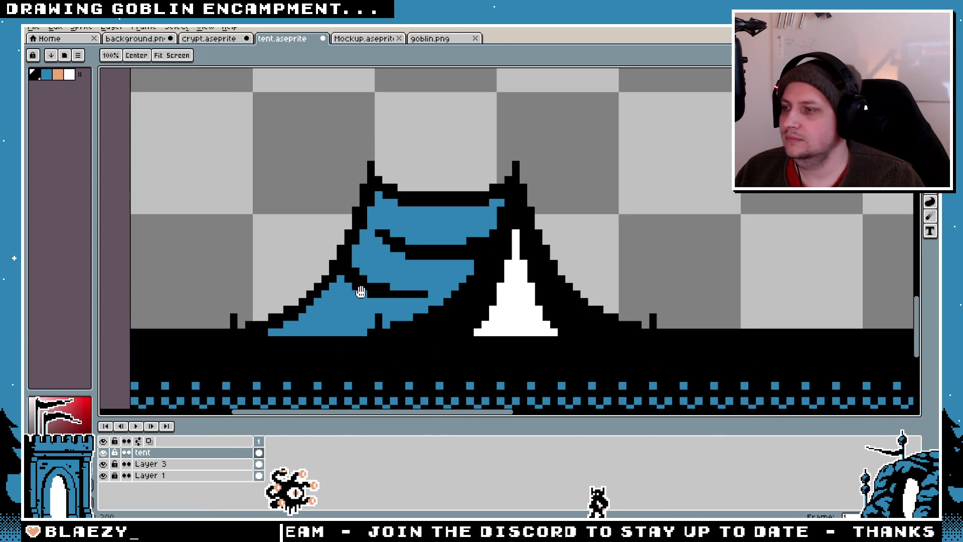
{"action": "scroll", "coordinate": [270, 330], "scroll_direction": "up", "scroll_amount": 1}
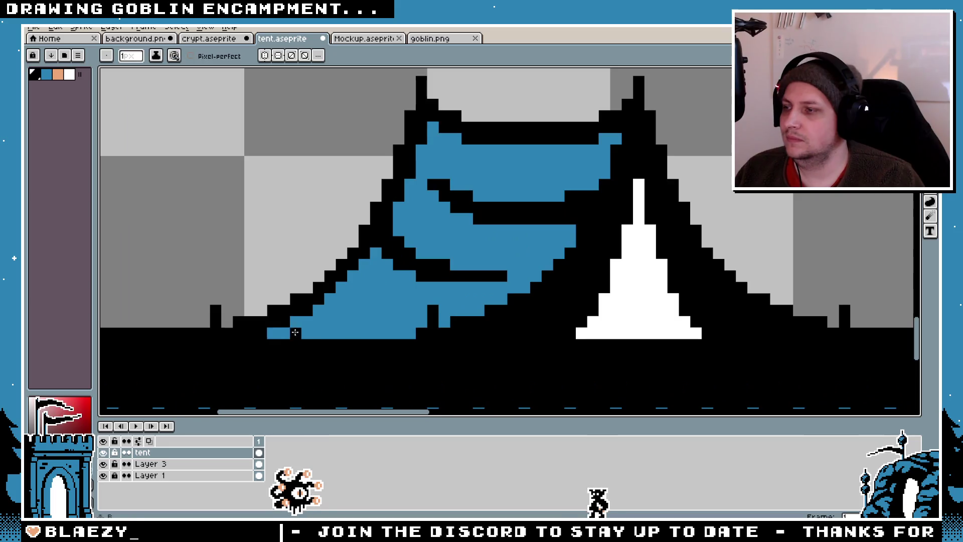
- Paint the tent's bottom edge black instead of blue
{"action": "left_click_drag", "start_coordinate": [344, 325], "coordinate": [416, 337]}
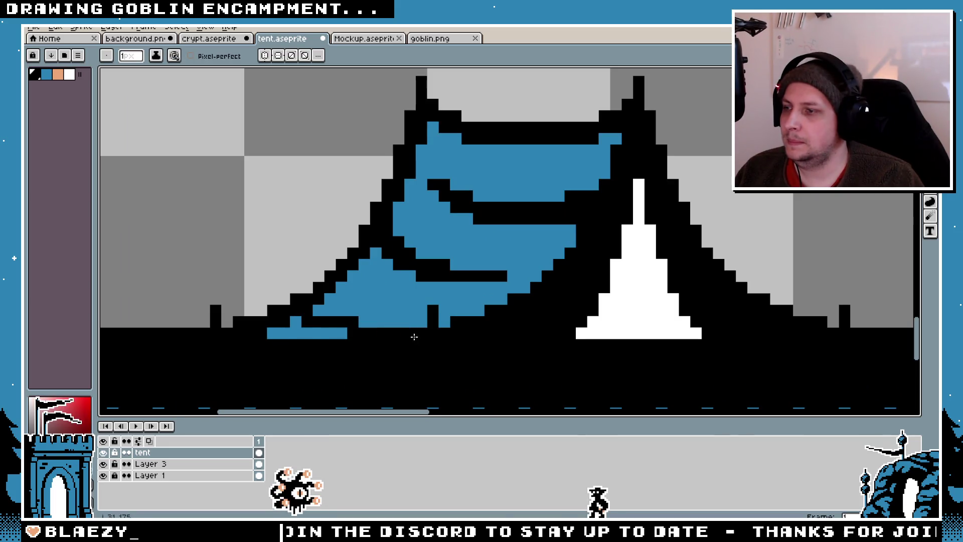
{"action": "scroll", "coordinate": [269, 334], "scroll_direction": "down", "scroll_amount": 3}
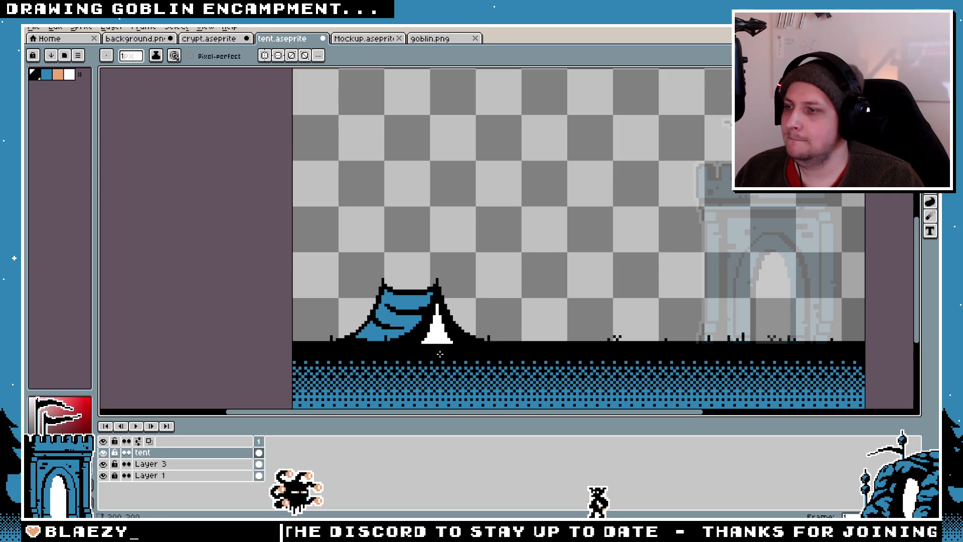
{"action": "scroll", "coordinate": [362, 341], "scroll_direction": "up", "scroll_amount": 5}
{"action": "scroll", "coordinate": [294, 324], "scroll_direction": "down", "scroll_amount": 3}
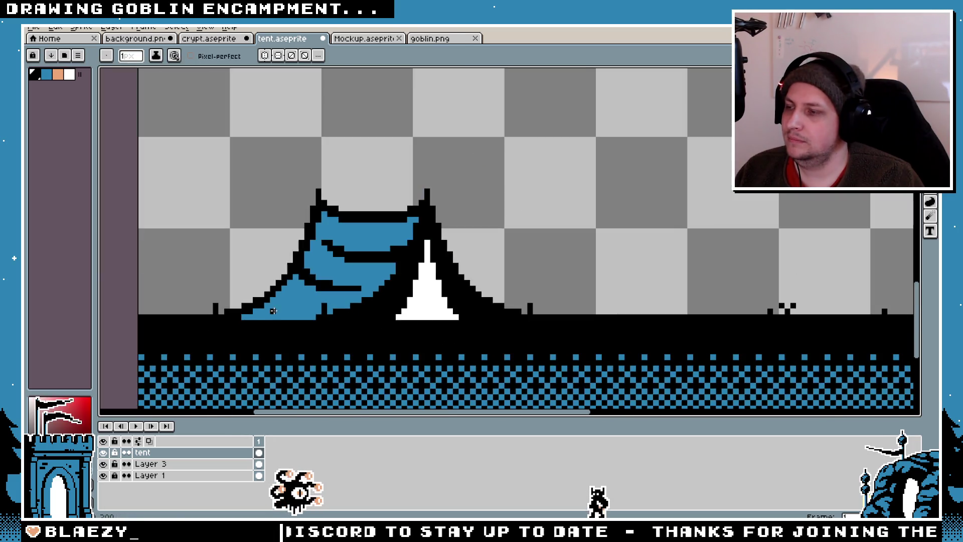
{"action": "left_click_drag", "start_coordinate": [318, 321], "coordinate": [293, 317]}
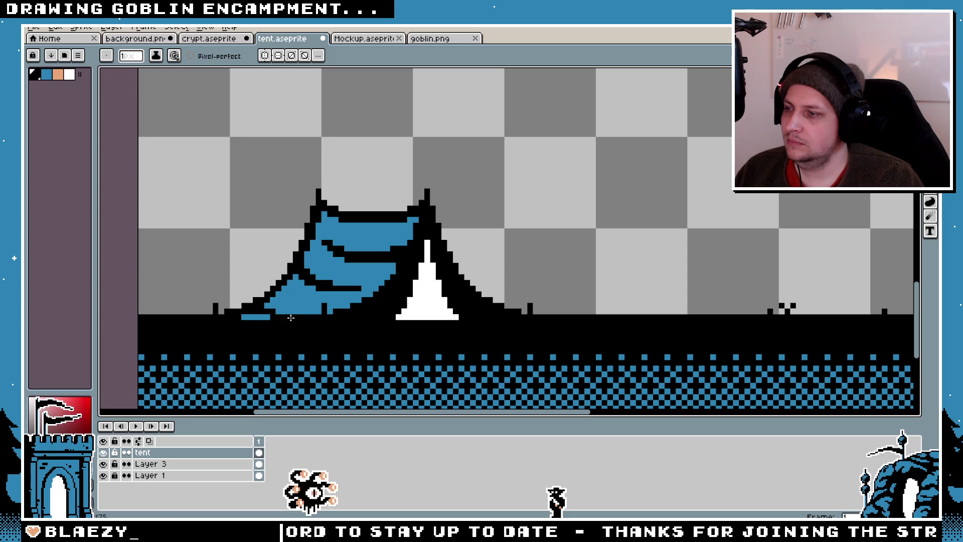
{"action": "scroll", "coordinate": [242, 315], "scroll_direction": "down", "scroll_amount": 4}
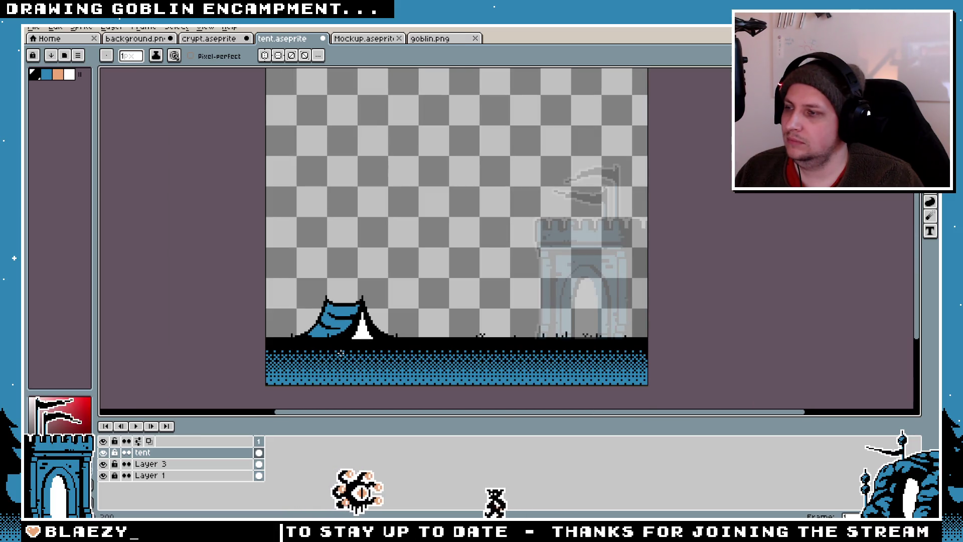
{"action": "scroll", "coordinate": [341, 353], "scroll_direction": "up", "scroll_amount": 3}
{"action": "left_click_drag", "start_coordinate": [329, 328], "coordinate": [375, 335]}
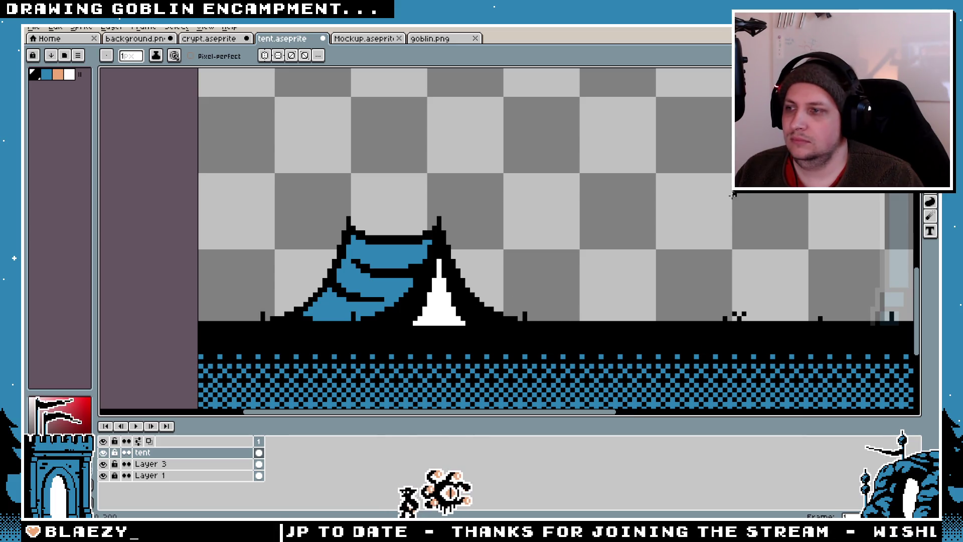
- Try a blue stroke right of the white door, undoing the misplaced strokes
{"action": "scroll", "coordinate": [502, 276], "scroll_direction": "up", "scroll_amount": 1}
{"action": "scroll", "coordinate": [353, 260], "scroll_direction": "up", "scroll_amount": 2}
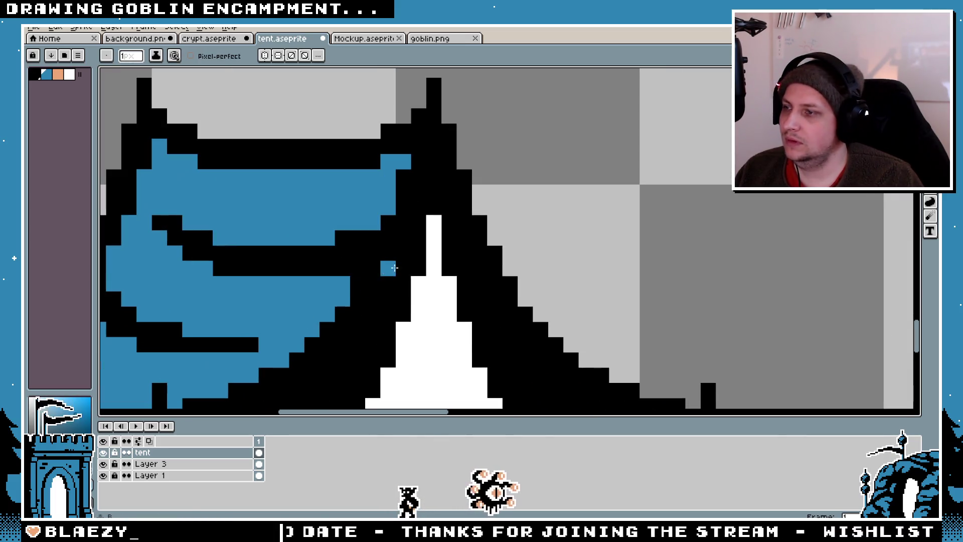
{"action": "left_click_drag", "start_coordinate": [420, 360], "coordinate": [431, 242]}
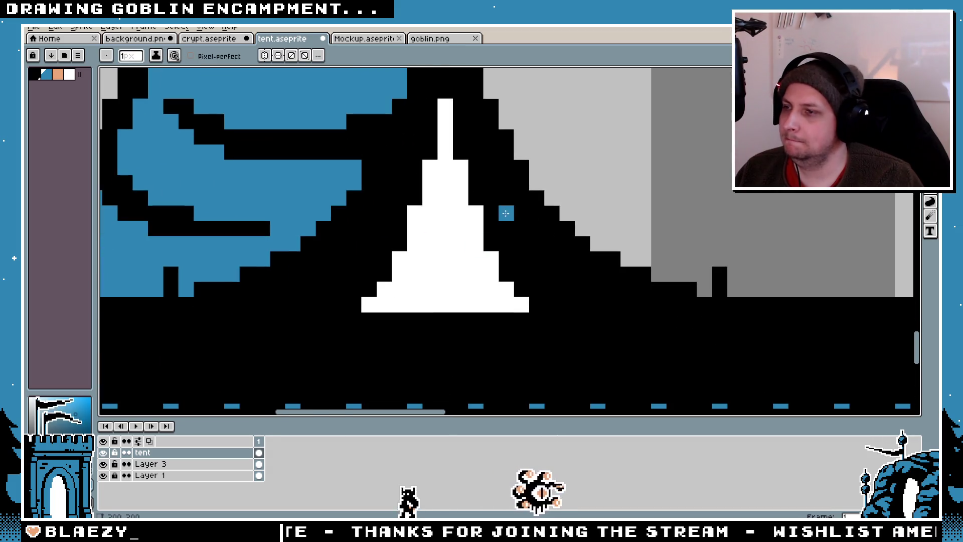
{"action": "mouse_move", "coordinate": [490, 167]}
{"action": "left_mouse_down"}
{"action": "mouse_move", "coordinate": [552, 276]}
{"action": "mouse_move", "coordinate": [491, 184]}
{"action": "mouse_move", "coordinate": [556, 276]}
{"action": "mouse_move", "coordinate": [602, 306]}
{"action": "mouse_move", "coordinate": [632, 306]}
{"action": "left_mouse_up"}
{"action": "key", "text": "ctrl+z"}
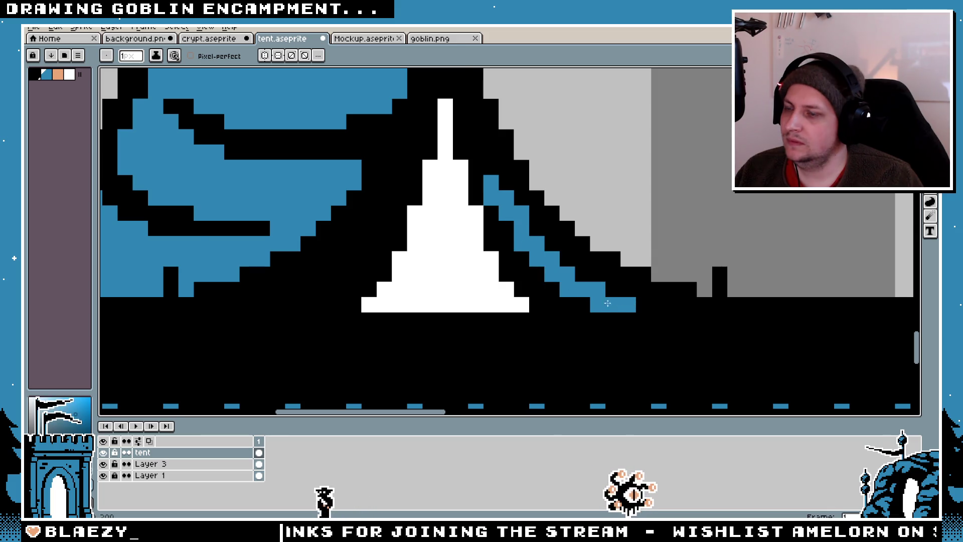
{"action": "scroll", "coordinate": [632, 306], "scroll_direction": "down", "scroll_amount": 5}
{"action": "scroll", "coordinate": [516, 319], "scroll_direction": "up", "scroll_amount": 5}
{"action": "key", "text": "ctrl+z"}
- Place blue pixels down the tent's right slope, undoing the stray ones
{"action": "mouse_move", "coordinate": [569, 194]}
{"action": "left_mouse_down"}
{"action": "mouse_move", "coordinate": [585, 224]}
{"action": "mouse_move", "coordinate": [601, 225]}
{"action": "mouse_move", "coordinate": [589, 224]}
{"action": "mouse_move", "coordinate": [616, 270]}
{"action": "mouse_move", "coordinate": [697, 285]}
{"action": "mouse_move", "coordinate": [616, 285]}
{"action": "left_mouse_up"}
{"action": "key", "text": "ctrl+z"}
{"action": "left_click", "coordinate": [586, 209]}
{"action": "left_click", "coordinate": [624, 259]}
{"action": "left_click", "coordinate": [631, 270]}
{"action": "key", "text": "ctrl+z"}
{"action": "key", "text": "ctrl+z"}
{"action": "scroll", "coordinate": [616, 285], "scroll_direction": "down", "scroll_amount": 5}
{"action": "scroll", "coordinate": [591, 304], "scroll_direction": "up", "scroll_amount": 4}
{"action": "key", "text": "space"}
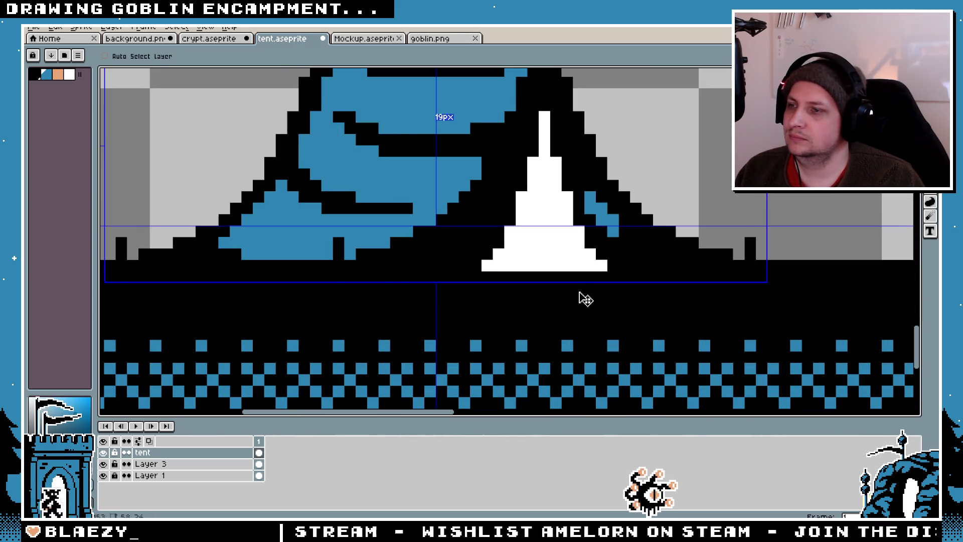
- Redraw the blue column beside the white door
{"action": "left_click_drag", "start_coordinate": [564, 180], "coordinate": [563, 214]}
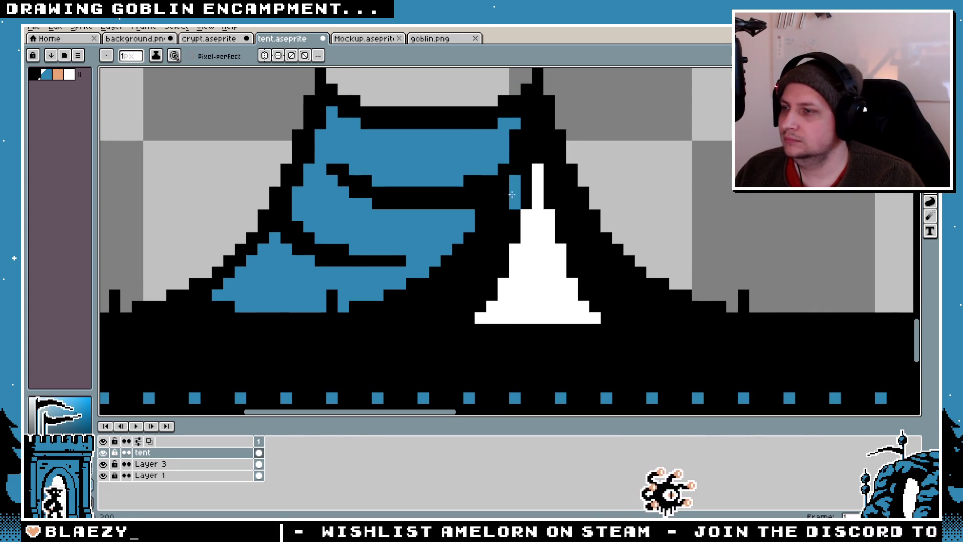
{"action": "scroll", "coordinate": [511, 197], "scroll_direction": "up", "scroll_amount": 1}
{"action": "key", "text": "ctrl+z"}
{"action": "mouse_move", "coordinate": [516, 175]}
{"action": "left_mouse_down"}
{"action": "mouse_move", "coordinate": [481, 273]}
{"action": "mouse_move", "coordinate": [450, 320]}
{"action": "left_mouse_up"}
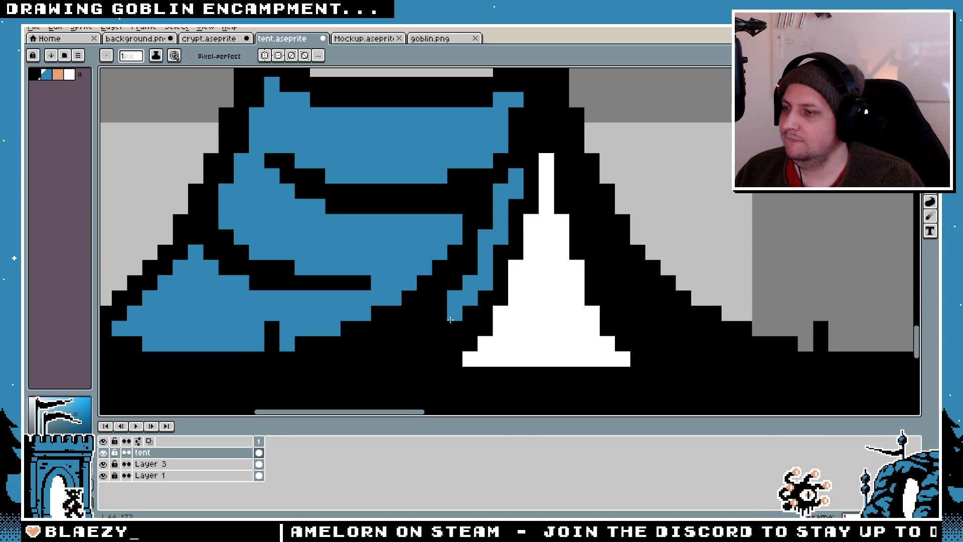
- Extend the blue diagonal down-left beside the door to the tent's base
{"action": "scroll", "coordinate": [427, 319], "scroll_direction": "down", "scroll_amount": 1}
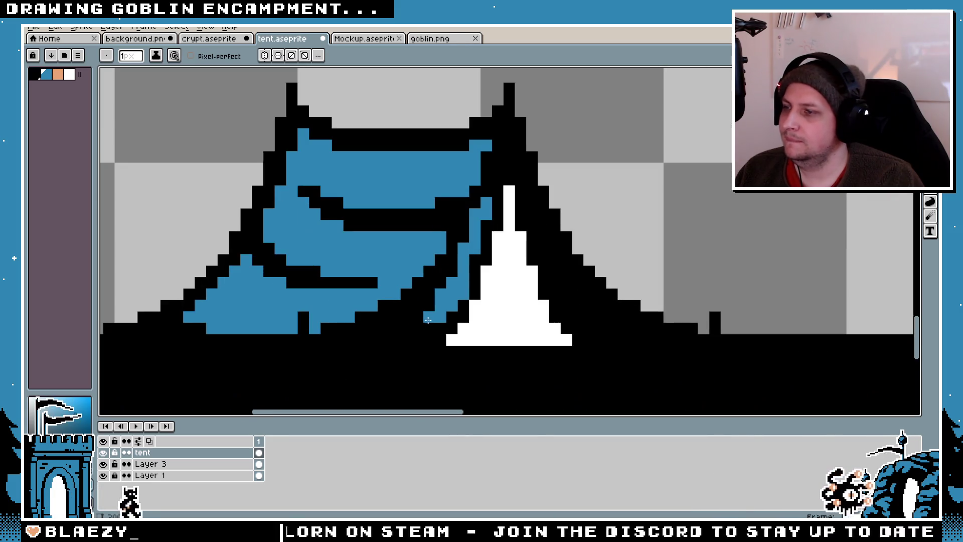
{"action": "left_click_drag", "start_coordinate": [427, 321], "coordinate": [405, 335]}
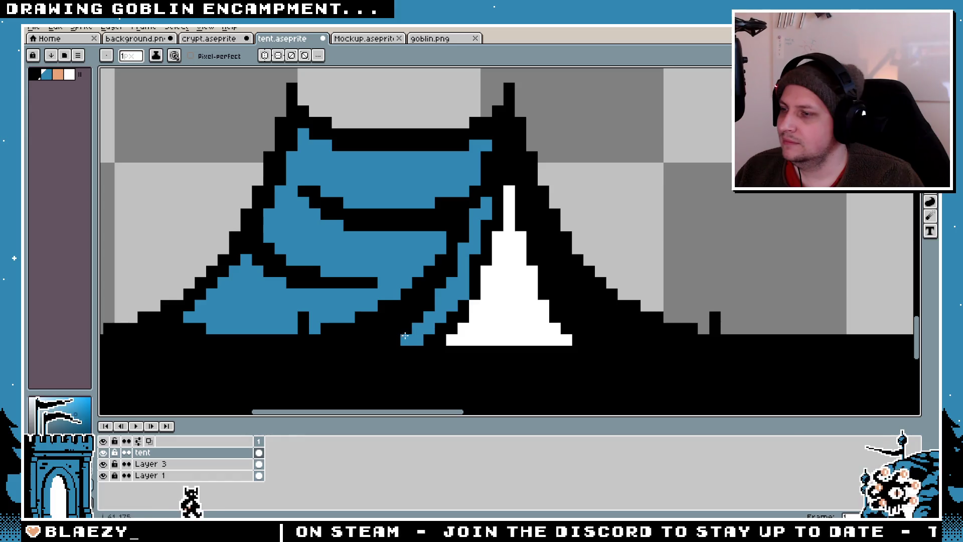
{"action": "scroll", "coordinate": [382, 297], "scroll_direction": "down", "scroll_amount": 3}
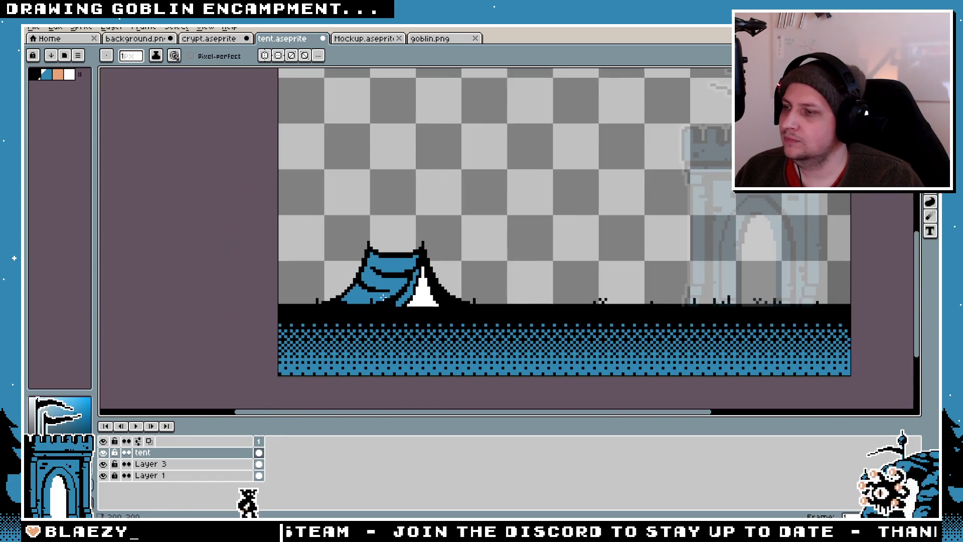
{"action": "scroll", "coordinate": [382, 297], "scroll_direction": "up", "scroll_amount": 3}
{"action": "key", "text": "v"}
{"action": "key", "text": "b"}
{"action": "scroll", "coordinate": [431, 216], "scroll_direction": "down", "scroll_amount": 2}
{"action": "scroll", "coordinate": [466, 253], "scroll_direction": "up", "scroll_amount": 2}
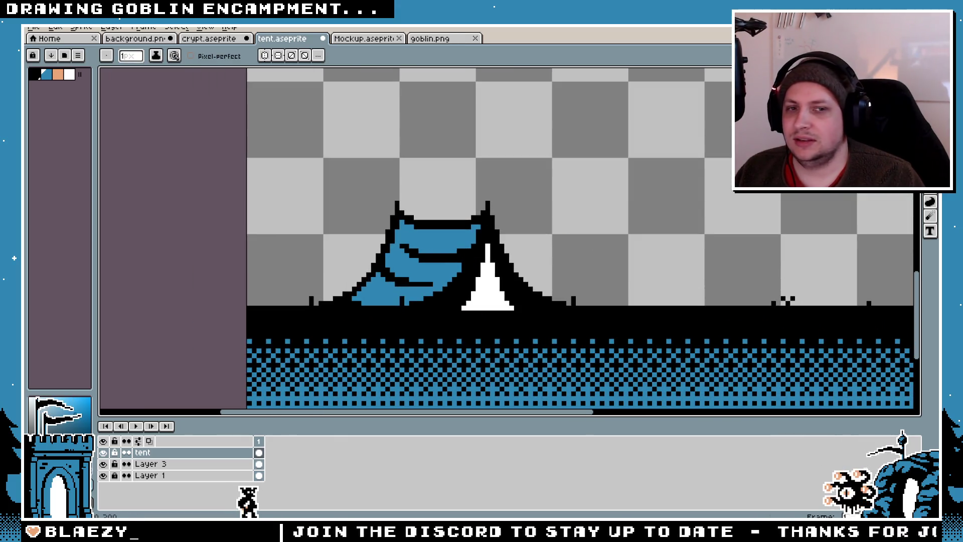
- Select the tent and apply a white Outline effect with Shift+O, then deselect
{"action": "key", "text": "m"}
{"action": "mouse_move", "coordinate": [644, 151]}
{"action": "left_mouse_down"}
{"action": "mouse_move", "coordinate": [296, 333]}
{"action": "mouse_move", "coordinate": [278, 312]}
{"action": "left_mouse_up"}
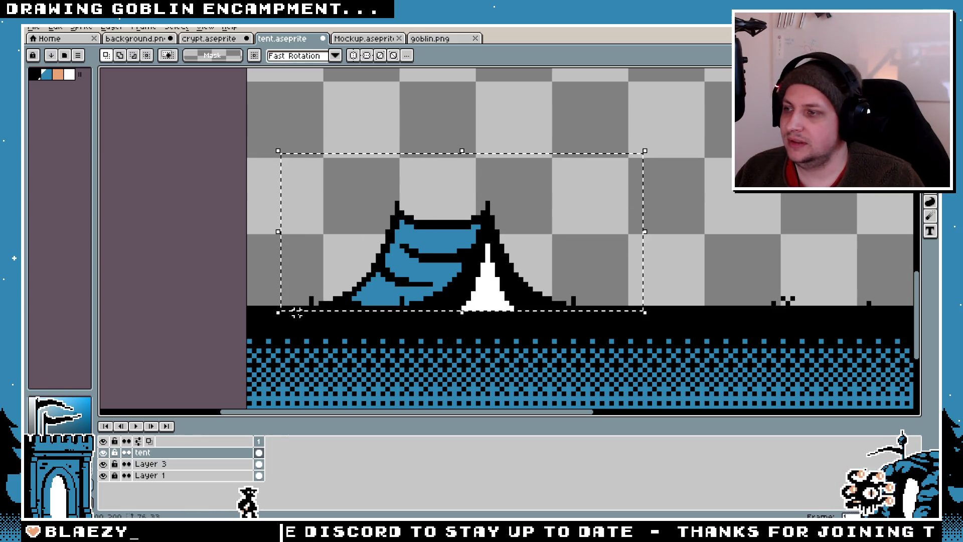
{"action": "key", "text": "shift+o"}
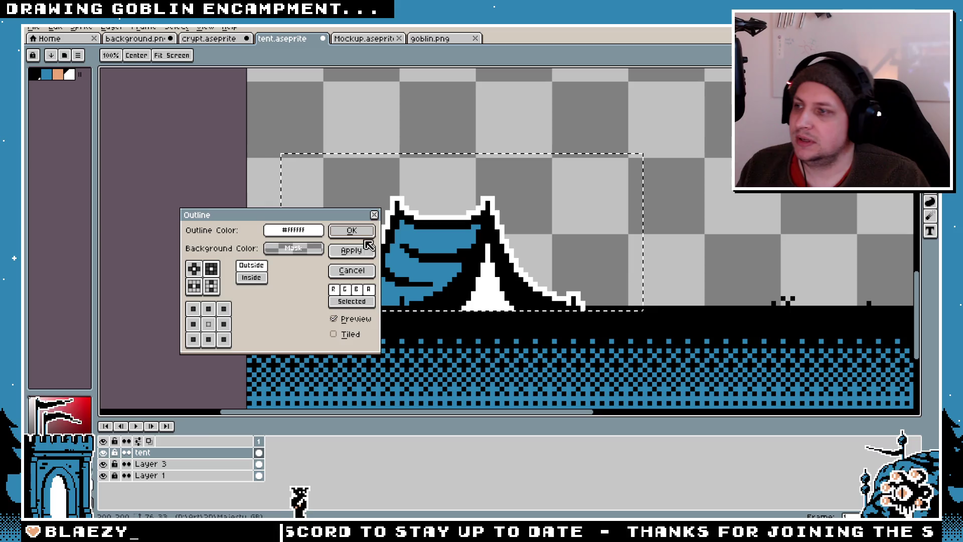
{"action": "left_click", "coordinate": [351, 231]}
{"action": "key", "text": "ctrl+d"}
{"action": "scroll", "coordinate": [417, 261], "scroll_direction": "up", "scroll_amount": 1}
{"action": "key", "text": "i"}
{"action": "key", "text": "b"}
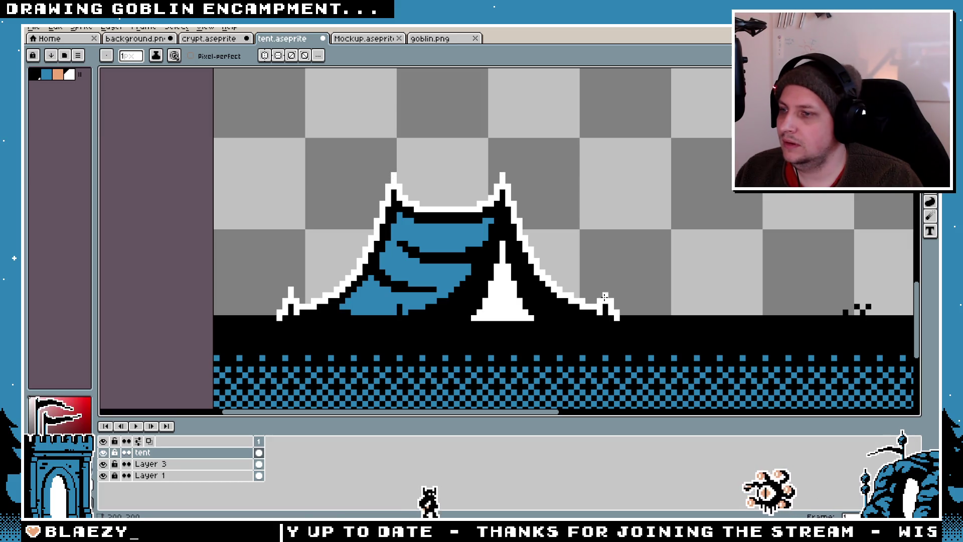
{"action": "scroll", "coordinate": [449, 271], "scroll_direction": "down", "scroll_amount": 3}
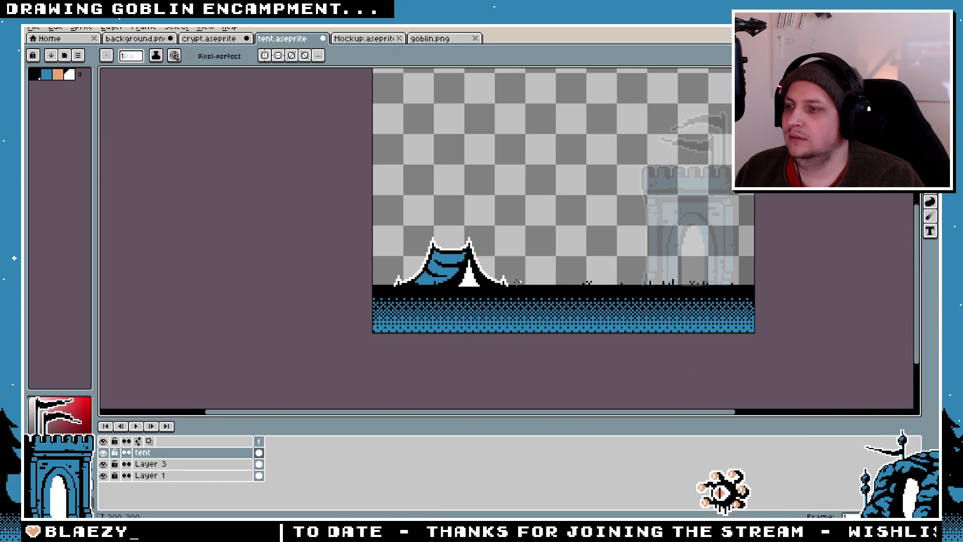
{"action": "scroll", "coordinate": [477, 287], "scroll_direction": "up", "scroll_amount": 3}
- Undo the white outline, leaving the tent with only its black edge
{"action": "key", "text": "v"}
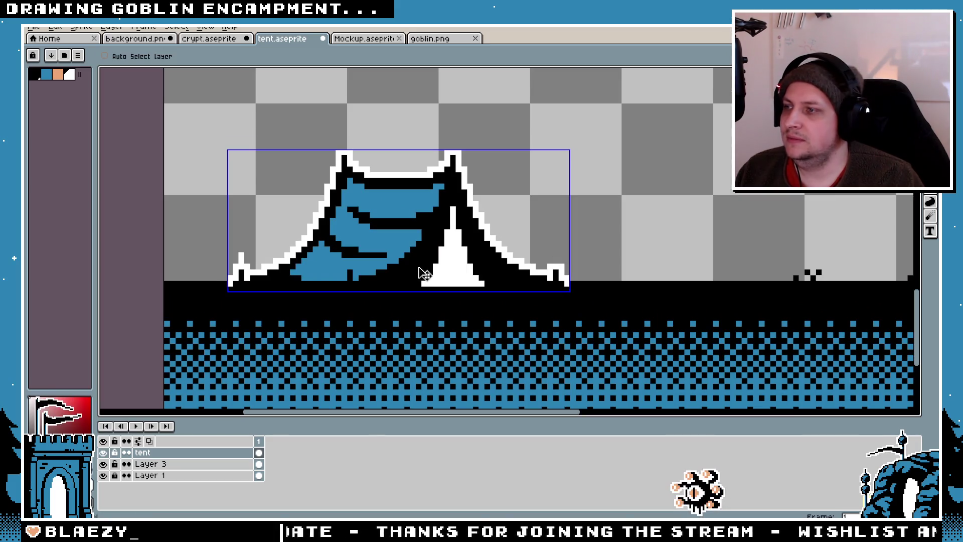
{"action": "key", "text": "ctrl+z"}
{"action": "key", "text": "b"}
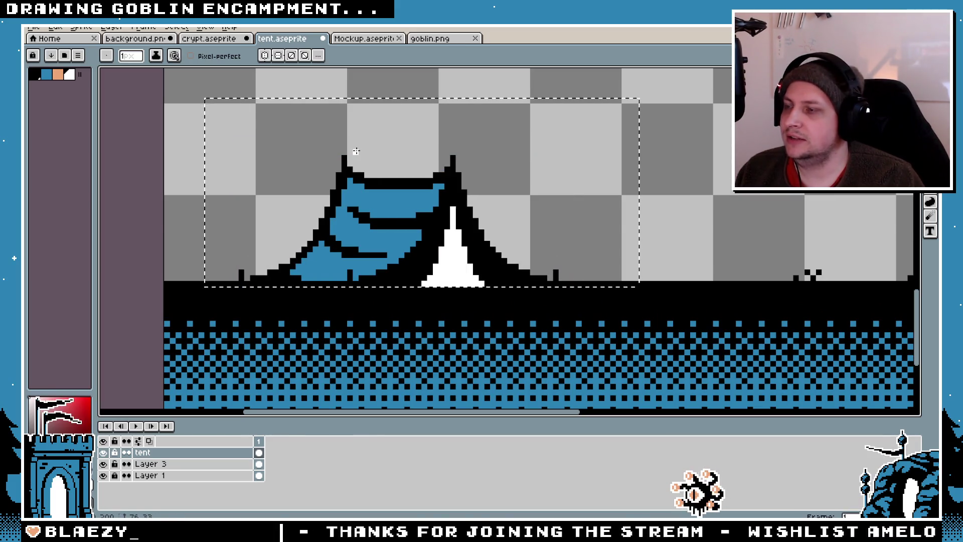
{"action": "scroll", "coordinate": [550, 272], "scroll_direction": "up", "scroll_amount": 2}
{"action": "scroll", "coordinate": [402, 263], "scroll_direction": "down", "scroll_amount": 2}
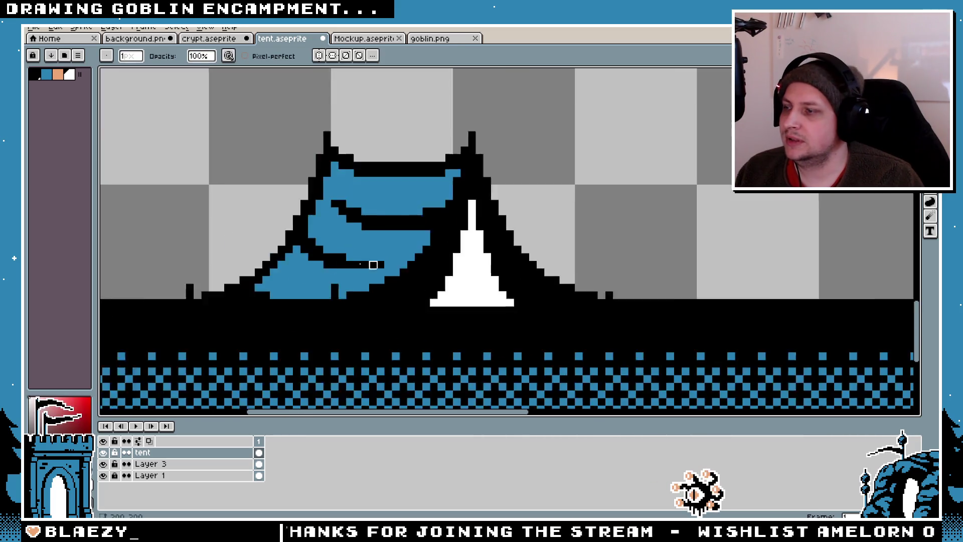
- Switch between eraser and pencil, ending on the straight-line tool
{"action": "key", "text": "e"}
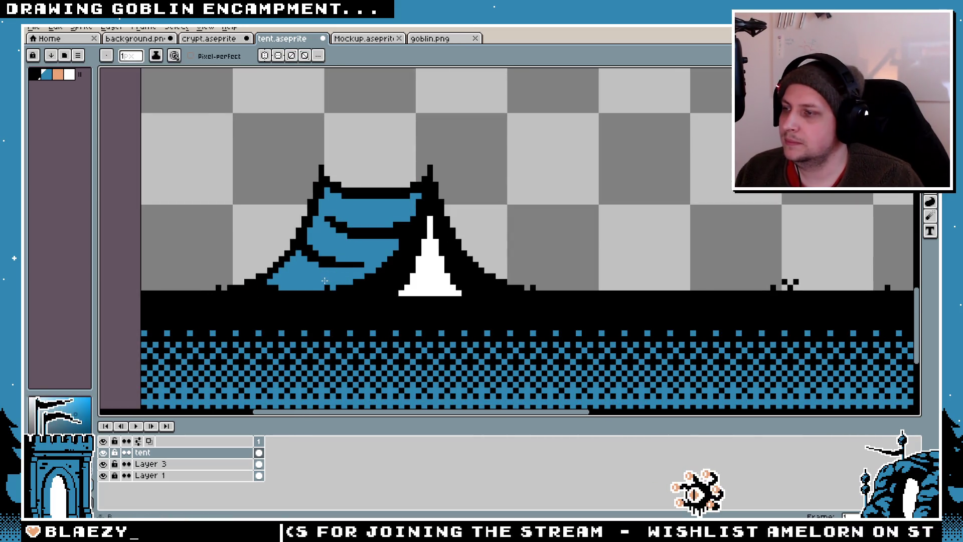
{"action": "scroll", "coordinate": [340, 205], "scroll_direction": "up", "scroll_amount": 2}
{"action": "key", "text": "b"}
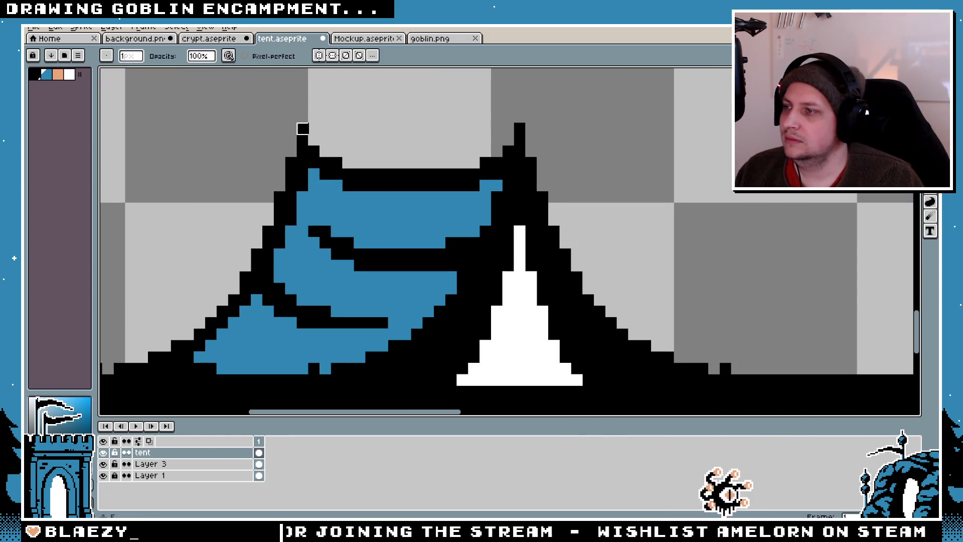
{"action": "scroll", "coordinate": [520, 128], "scroll_direction": "down", "scroll_amount": 6}
{"action": "scroll", "coordinate": [393, 266], "scroll_direction": "up", "scroll_amount": 3}
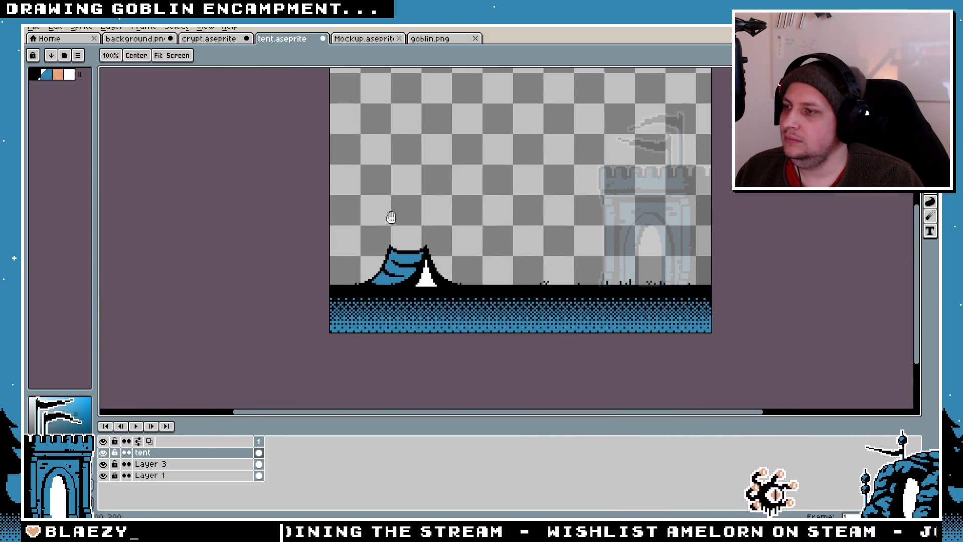
{"action": "scroll", "coordinate": [393, 266], "scroll_direction": "up", "scroll_amount": 1}
{"action": "scroll", "coordinate": [483, 318], "scroll_direction": "up", "scroll_amount": 1}
{"action": "key", "text": "e"}
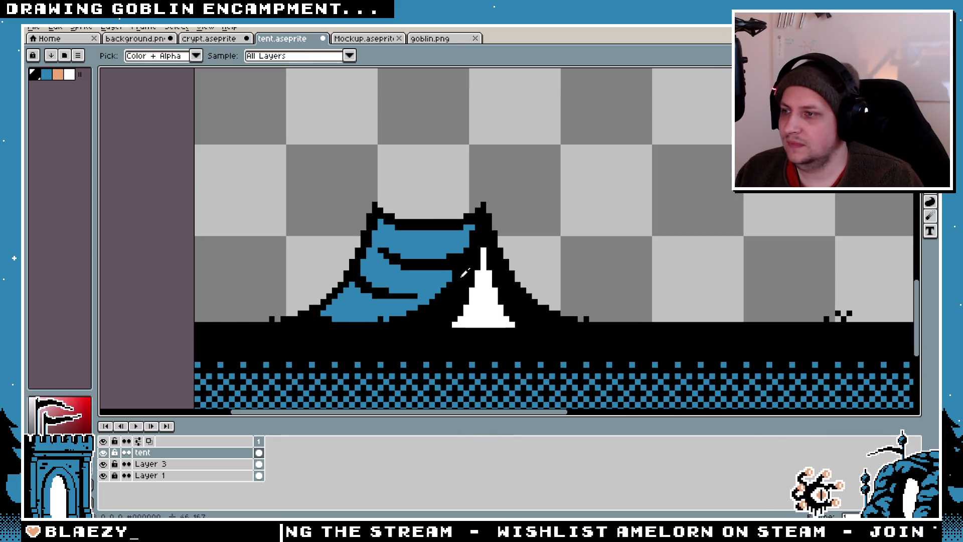
{"action": "key", "text": "shift+l"}
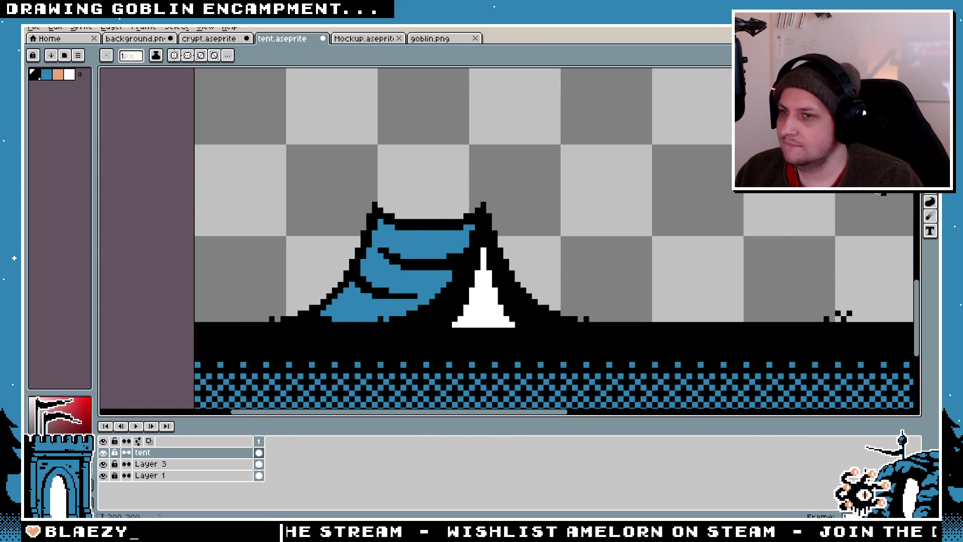
- Split the white door with a black vertical line down its centre
{"action": "scroll", "coordinate": [618, 295], "scroll_direction": "up", "scroll_amount": 1}
{"action": "left_click_drag", "start_coordinate": [438, 334], "coordinate": [437, 232]}
{"action": "left_click_drag", "start_coordinate": [429, 334], "coordinate": [439, 196]}
{"action": "left_click_drag", "start_coordinate": [438, 231], "coordinate": [438, 335]}
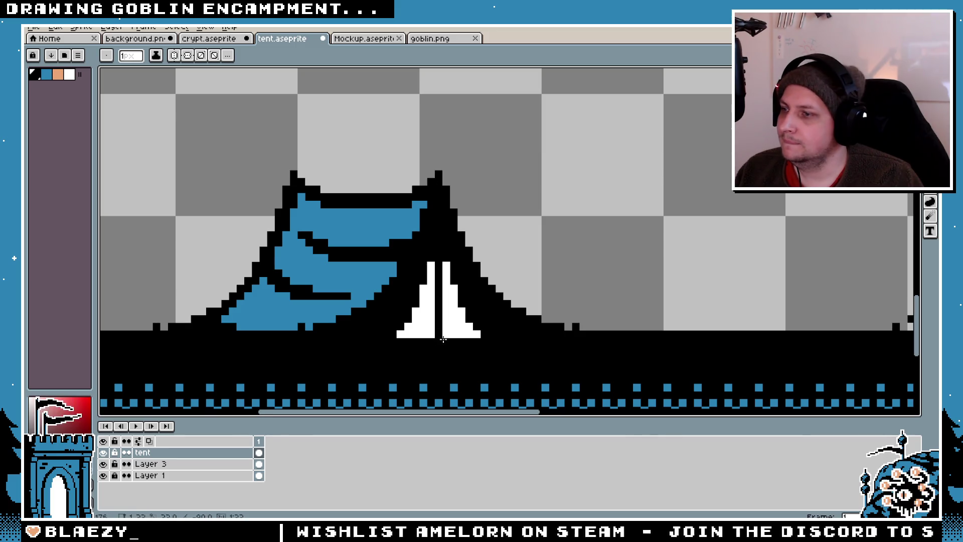
{"action": "scroll", "coordinate": [469, 329], "scroll_direction": "down", "scroll_amount": 4}
{"action": "scroll", "coordinate": [469, 329], "scroll_direction": "up", "scroll_amount": 3}
{"action": "scroll", "coordinate": [469, 329], "scroll_direction": "up", "scroll_amount": 2}
{"action": "key", "text": "b"}
- Extend the door halves upward and flare the right half wider toward the base
{"action": "left_click_drag", "start_coordinate": [435, 266], "coordinate": [435, 225]}
{"action": "left_click", "coordinate": [457, 248]}
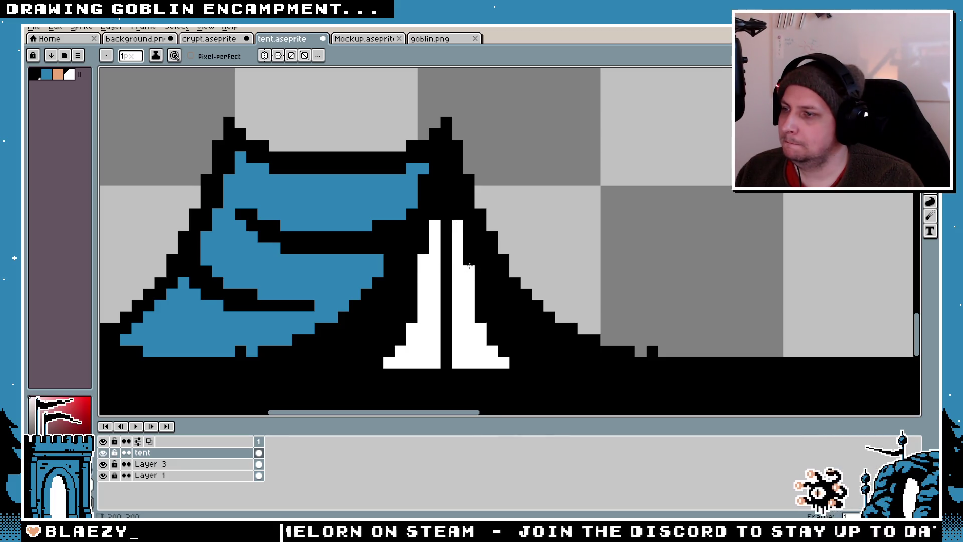
{"action": "left_click_drag", "start_coordinate": [480, 317], "coordinate": [481, 299]}
{"action": "mouse_move", "coordinate": [494, 336]}
{"action": "left_mouse_down"}
{"action": "mouse_move", "coordinate": [492, 315]}
{"action": "mouse_move", "coordinate": [502, 351]}
{"action": "mouse_move", "coordinate": [513, 341]}
{"action": "mouse_move", "coordinate": [515, 360]}
{"action": "mouse_move", "coordinate": [514, 351]}
{"action": "left_mouse_up"}
{"action": "left_click", "coordinate": [527, 363]}
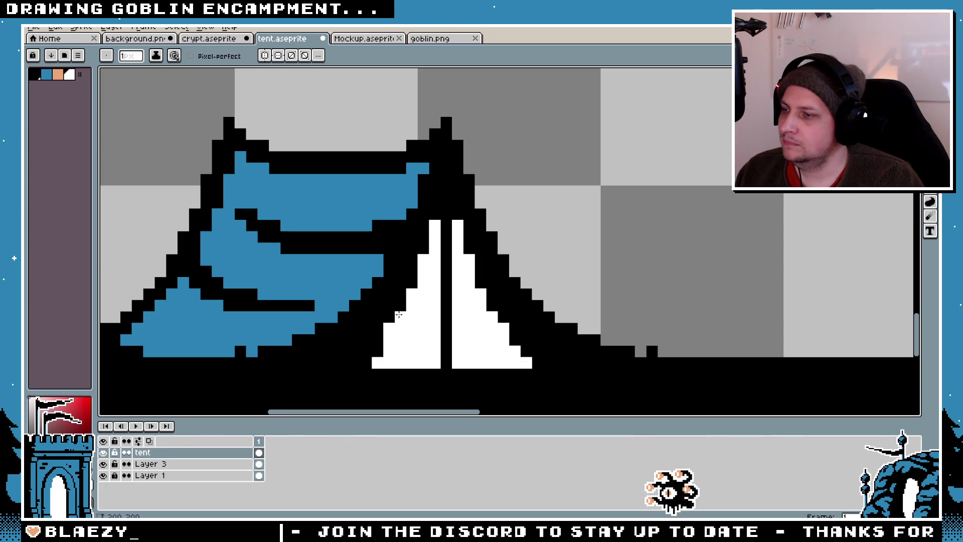
{"action": "scroll", "coordinate": [399, 315], "scroll_direction": "down", "scroll_amount": 8}
{"action": "scroll", "coordinate": [467, 354], "scroll_direction": "up", "scroll_amount": 6}
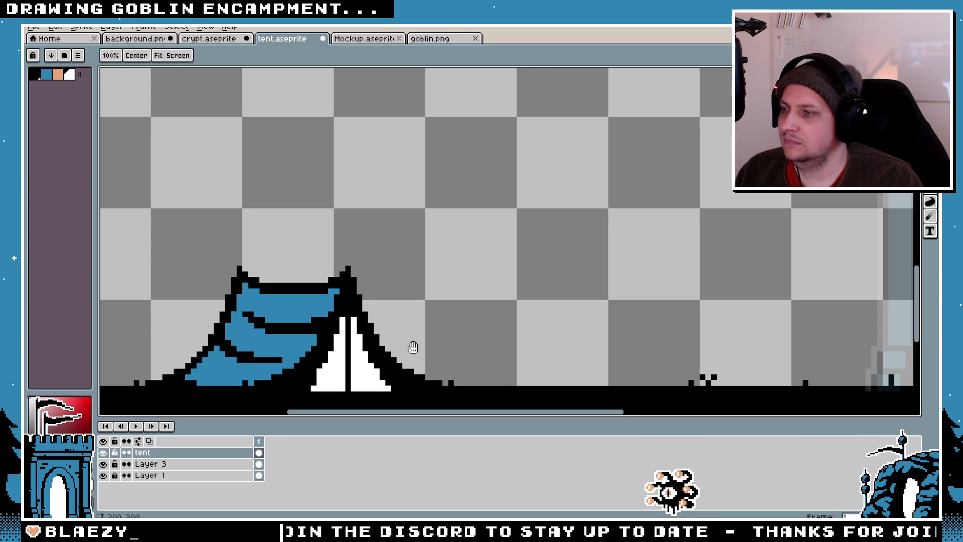
{"action": "scroll", "coordinate": [413, 347], "scroll_direction": "down", "scroll_amount": 2}
{"action": "key", "text": "v"}
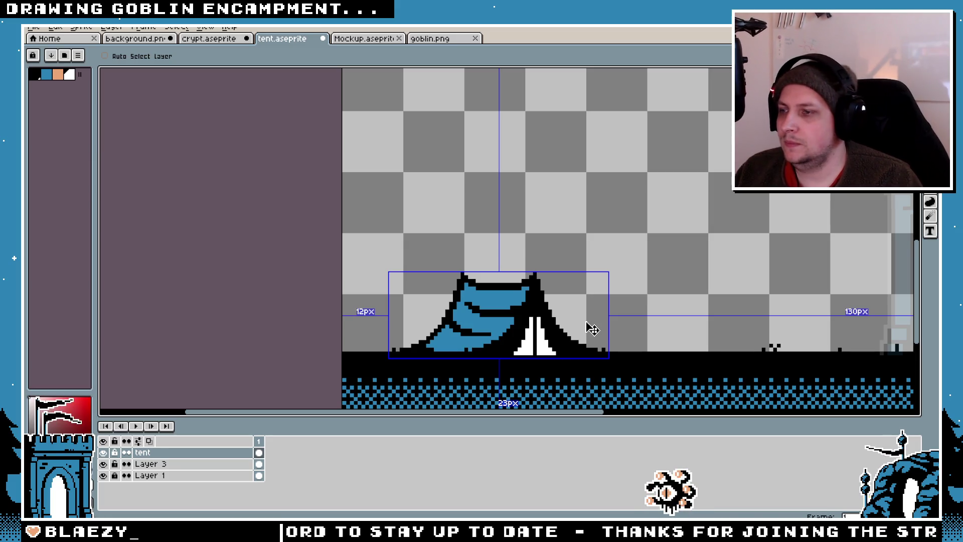
{"action": "key", "text": "b"}
{"action": "scroll", "coordinate": [565, 322], "scroll_direction": "up", "scroll_amount": 2}
{"action": "scroll", "coordinate": [562, 311], "scroll_direction": "down", "scroll_amount": 6}
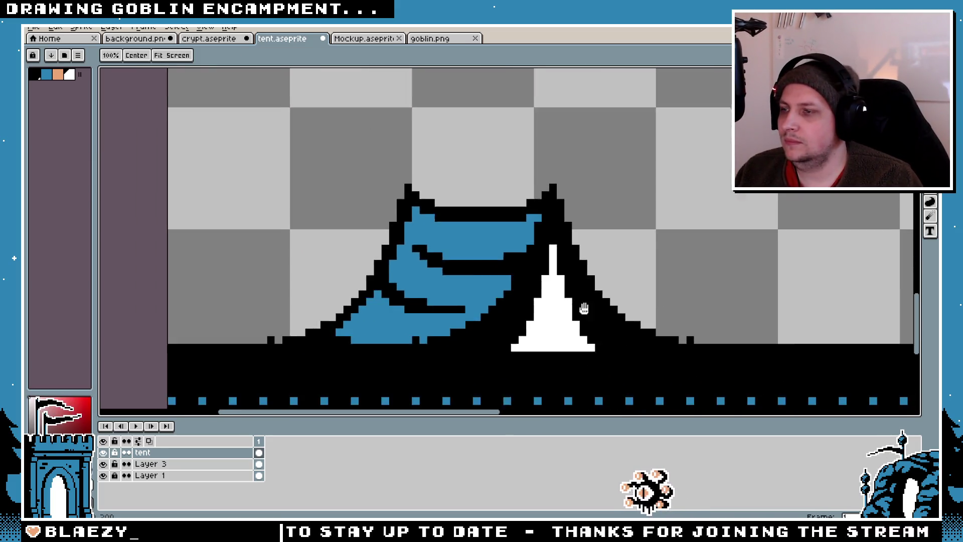
{"action": "scroll", "coordinate": [556, 305], "scroll_direction": "up", "scroll_amount": 7}
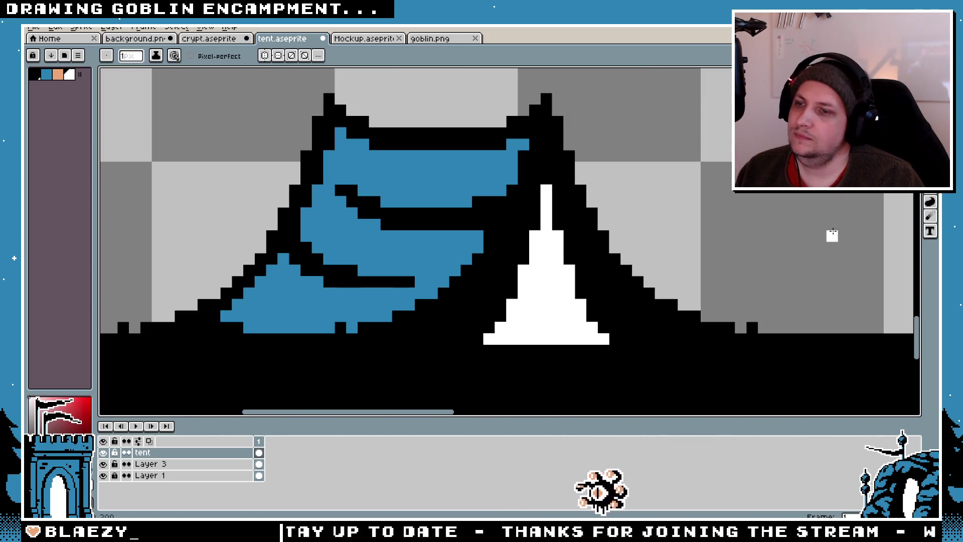
{"action": "scroll", "coordinate": [559, 292], "scroll_direction": "down", "scroll_amount": 4}
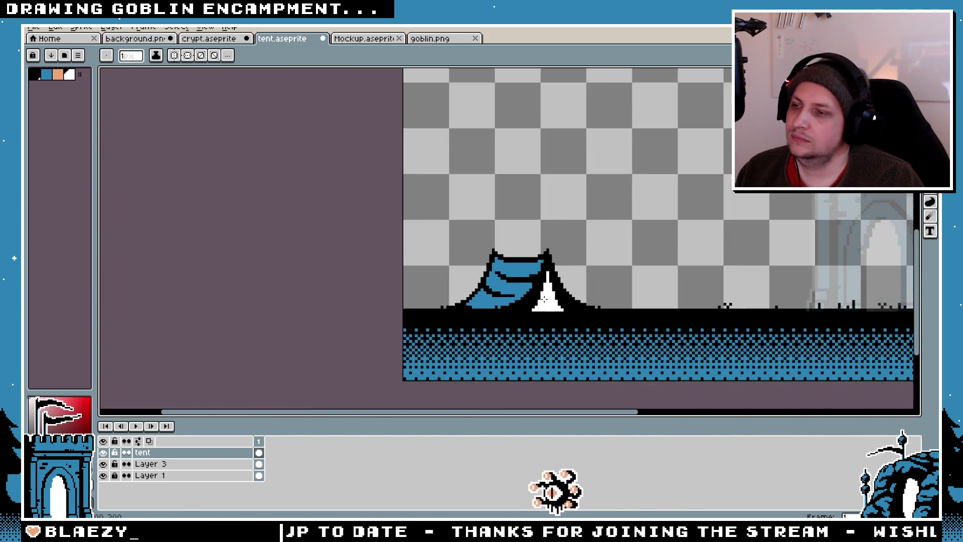
{"action": "scroll", "coordinate": [559, 291], "scroll_direction": "up", "scroll_amount": 2}
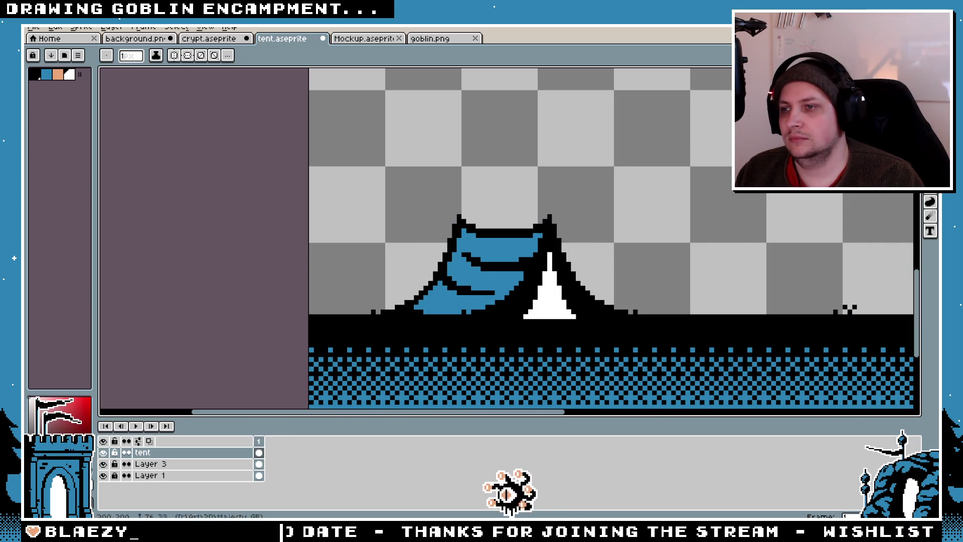
- Marquee the tent, apply a white outside outline with Shift+O, then deselect
{"action": "key", "text": "m"}
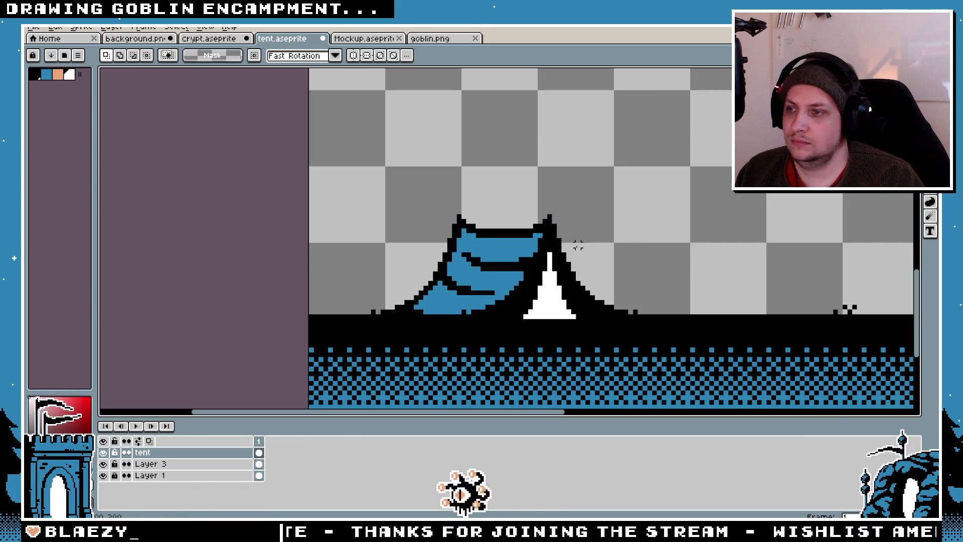
{"action": "left_click_drag", "start_coordinate": [692, 159], "coordinate": [332, 319]}
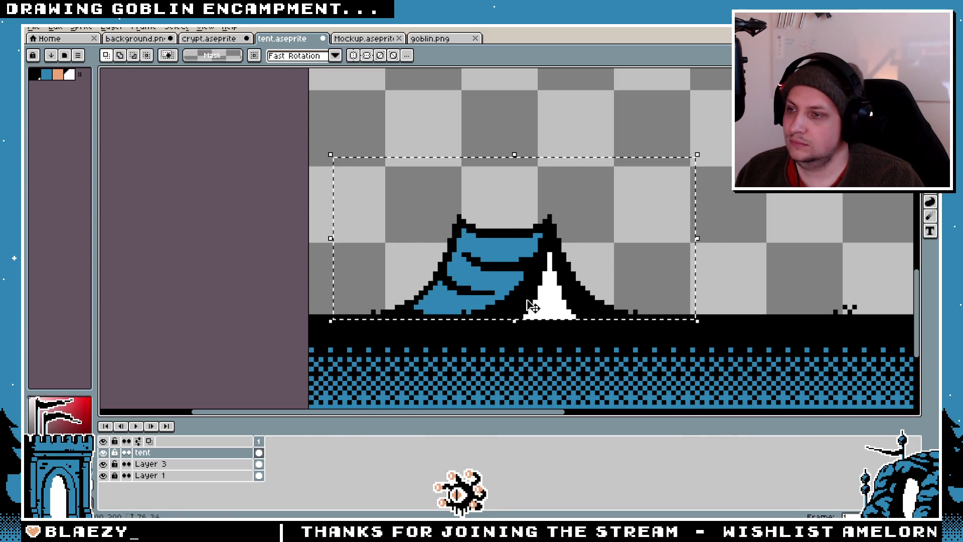
{"action": "key", "text": "shift+o"}
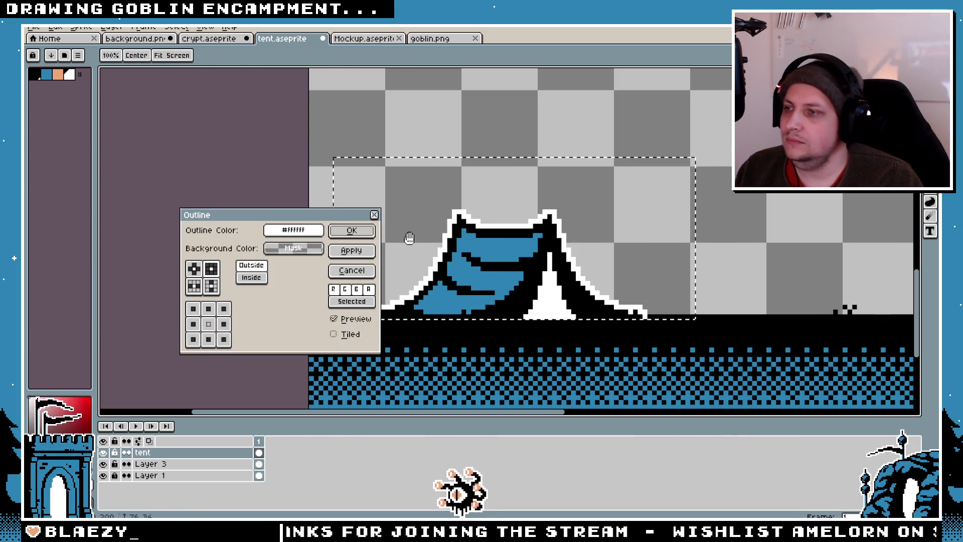
{"action": "key", "text": "Return"}
{"action": "scroll", "coordinate": [503, 229], "scroll_direction": "up", "scroll_amount": 2}
{"action": "key", "text": "ctrl+d"}
{"action": "key", "text": "b"}
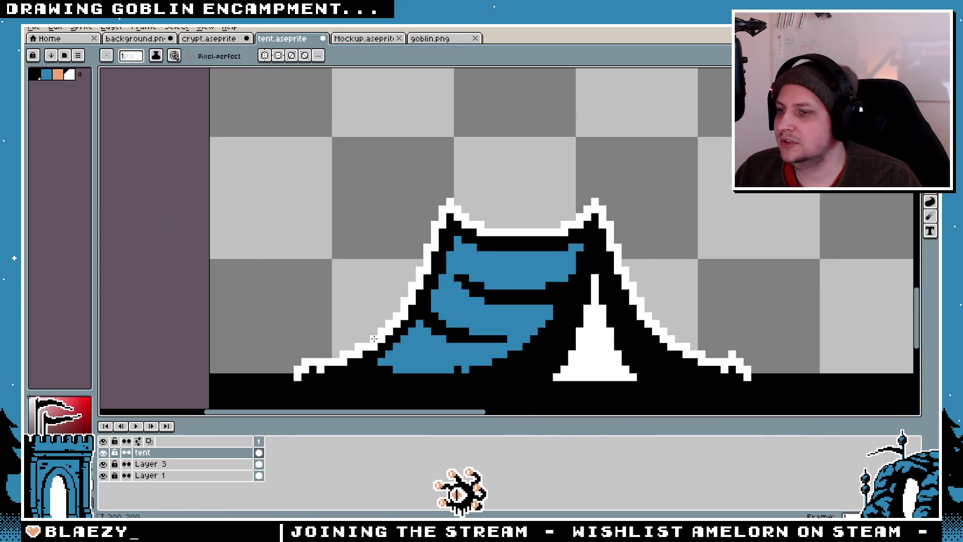
{"action": "scroll", "coordinate": [543, 282], "scroll_direction": "down", "scroll_amount": 4}
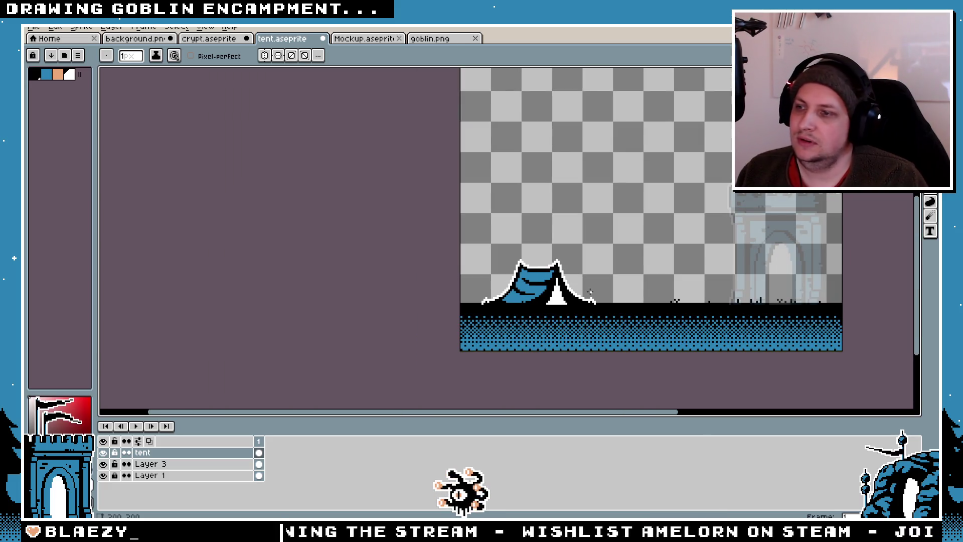
{"action": "scroll", "coordinate": [590, 291], "scroll_direction": "down", "scroll_amount": 1}
{"action": "scroll", "coordinate": [590, 291], "scroll_direction": "up", "scroll_amount": 3}
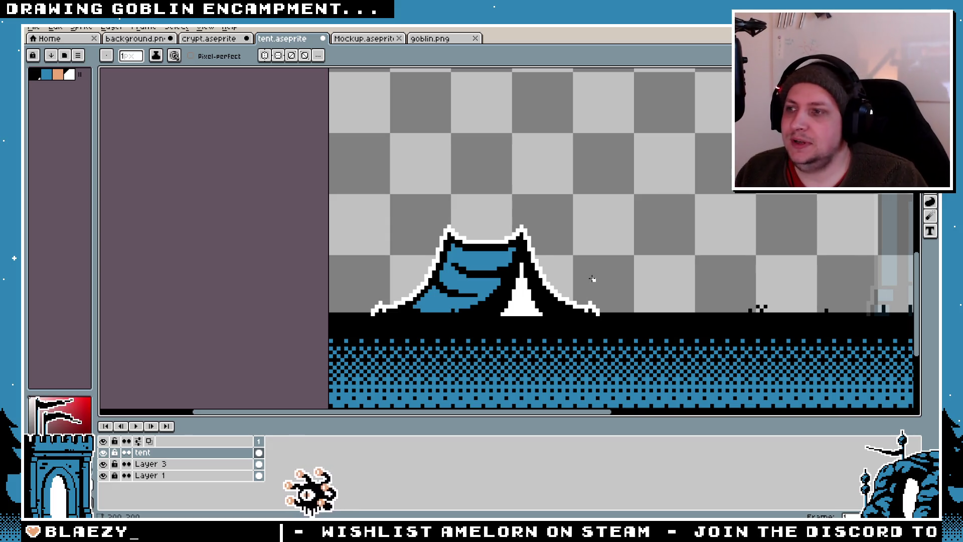
- Select the tent and nudge it up and to the right
{"action": "key", "text": "m"}
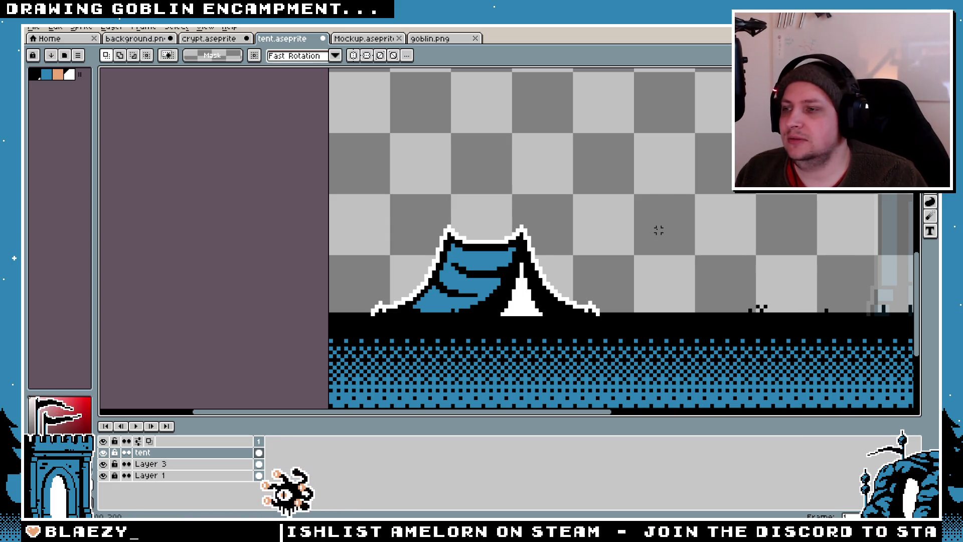
{"action": "left_click_drag", "start_coordinate": [656, 230], "coordinate": [591, 220]}
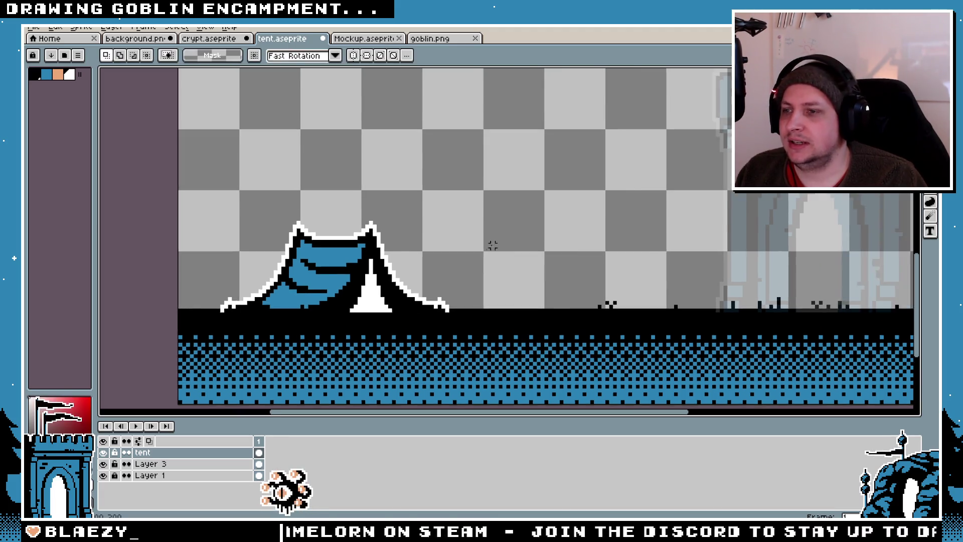
{"action": "scroll", "coordinate": [393, 250], "scroll_direction": "down", "scroll_amount": 2}
{"action": "left_click_drag", "start_coordinate": [330, 215], "coordinate": [492, 306]}
{"action": "left_click_drag", "start_coordinate": [410, 271], "coordinate": [439, 244]}
{"action": "scroll", "coordinate": [431, 251], "scroll_direction": "up", "scroll_amount": 3}
{"action": "key", "text": "b"}
{"action": "scroll", "coordinate": [427, 257], "scroll_direction": "down", "scroll_amount": 4}
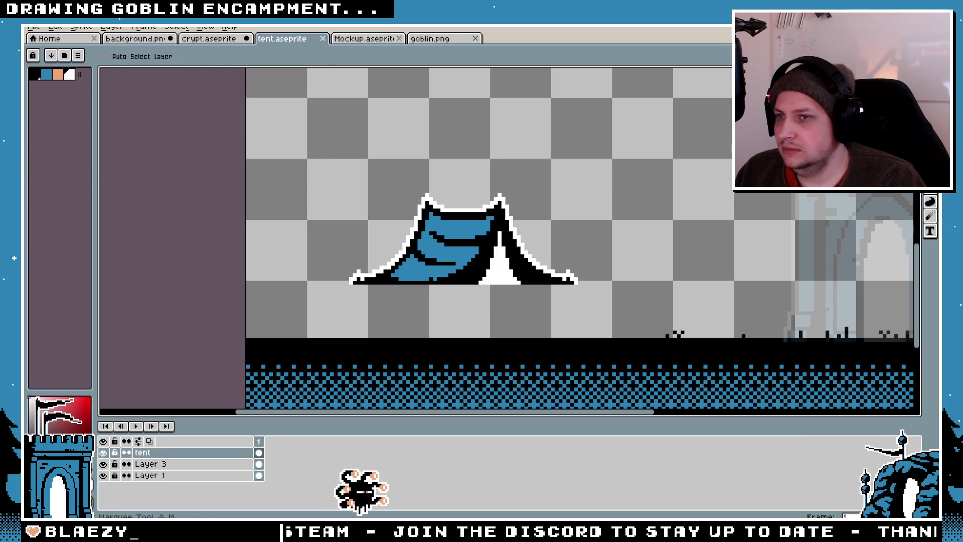
- Flip the tent horizontally and drop it in front of the castle gate
{"action": "key", "text": "m"}
{"action": "left_click_drag", "start_coordinate": [607, 171], "coordinate": [335, 314]}
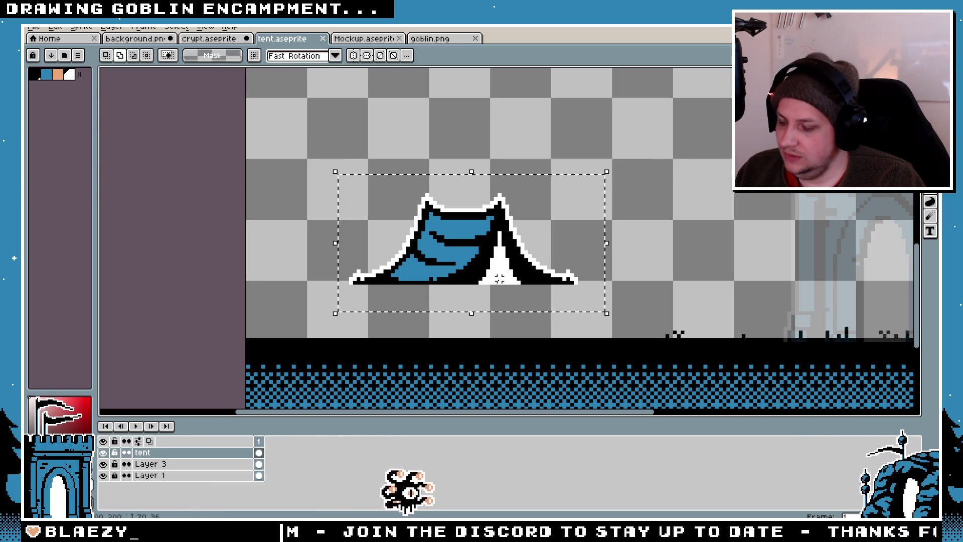
{"action": "key", "text": "shift+h"}
{"action": "left_click_drag", "start_coordinate": [492, 275], "coordinate": [651, 296]}
{"action": "left_click_drag", "start_coordinate": [488, 223], "coordinate": [109, 238]}
{"action": "mouse_move", "coordinate": [279, 289]}
{"action": "left_mouse_down"}
{"action": "mouse_move", "coordinate": [377, 281]}
{"action": "mouse_move", "coordinate": [520, 320]}
{"action": "left_mouse_up"}
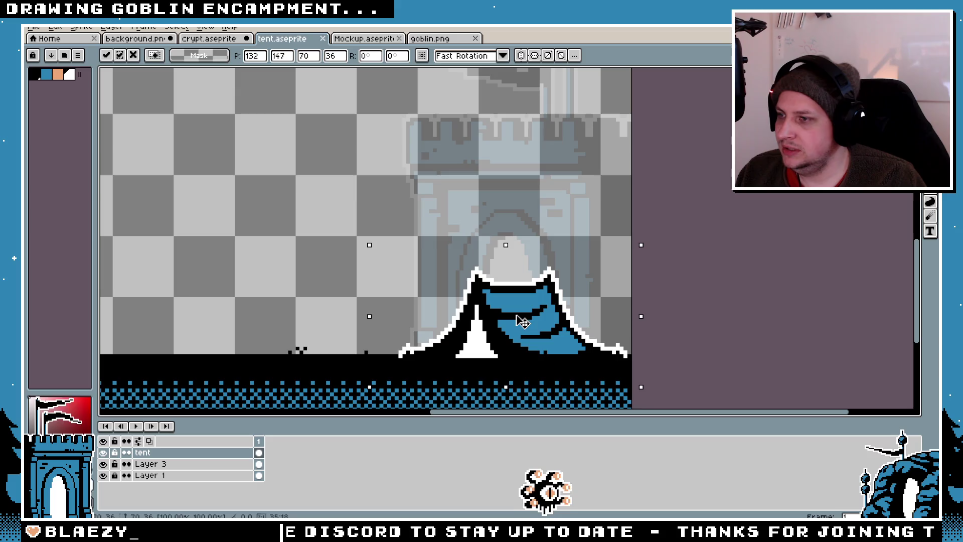
{"action": "scroll", "coordinate": [522, 321], "scroll_direction": "down", "scroll_amount": 2}
{"action": "left_click_drag", "start_coordinate": [341, 290], "coordinate": [415, 243]}
{"action": "left_click", "coordinate": [415, 243]}
{"action": "scroll", "coordinate": [401, 252], "scroll_direction": "up", "scroll_amount": 2}
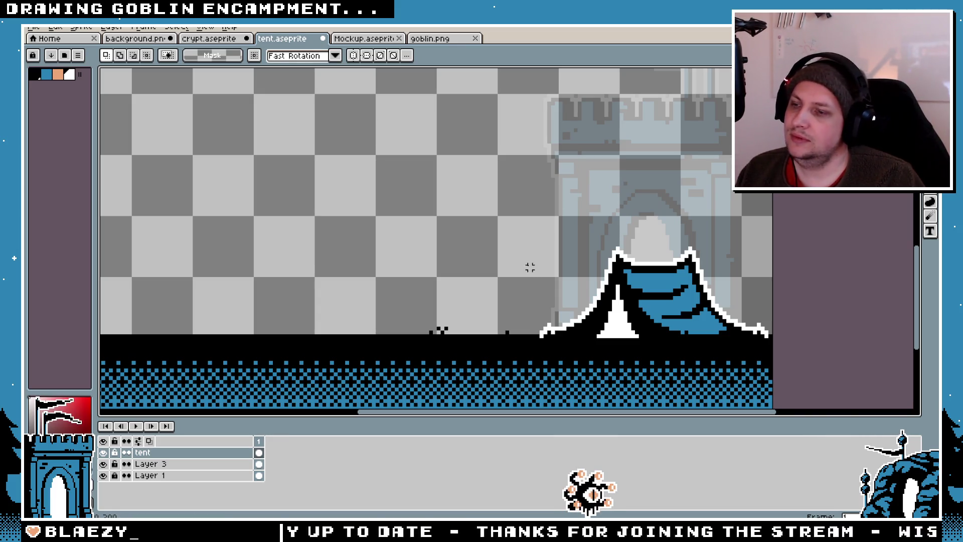
{"action": "scroll", "coordinate": [539, 336], "scroll_direction": "up", "scroll_amount": 2}
{"action": "key", "text": "b"}
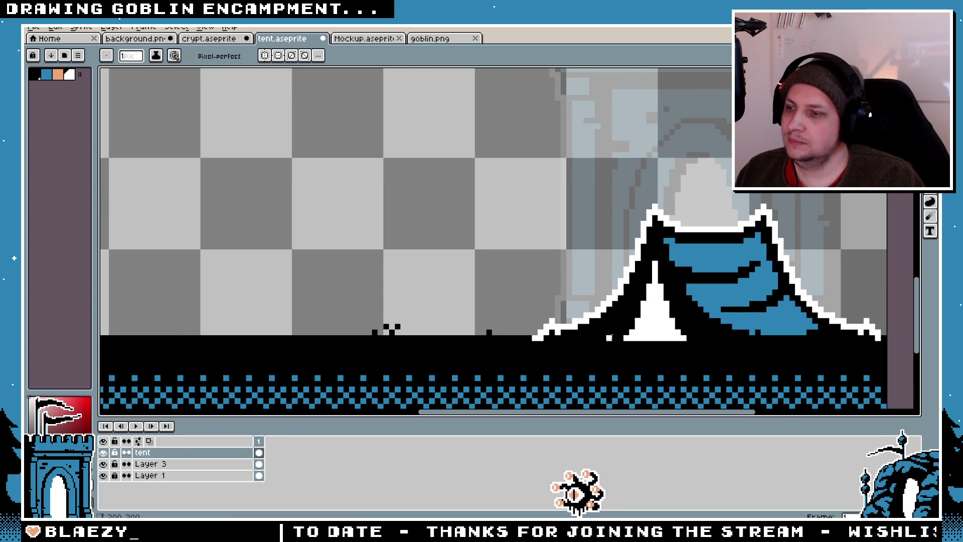
{"action": "scroll", "coordinate": [652, 335], "scroll_direction": "down", "scroll_amount": 5}
{"action": "scroll", "coordinate": [637, 331], "scroll_direction": "up", "scroll_amount": 3}
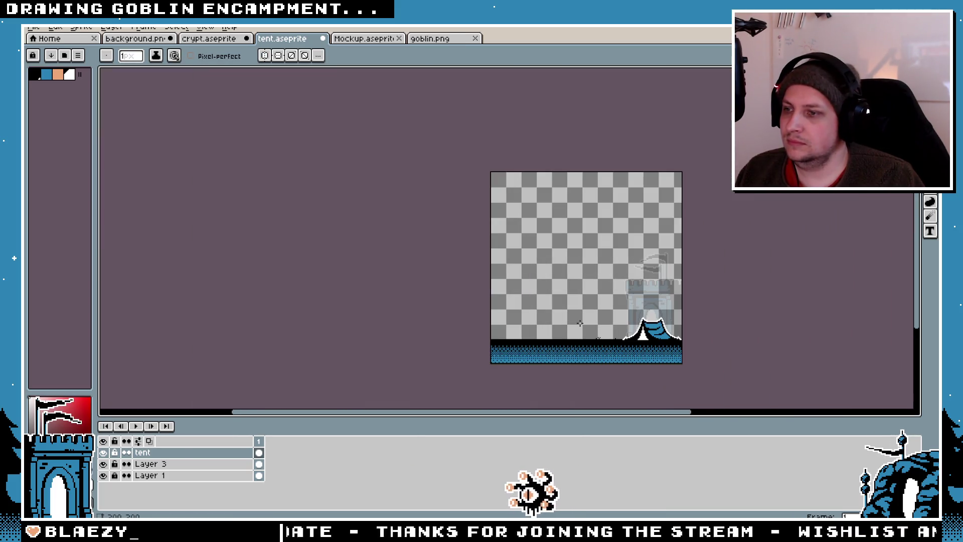
{"action": "key", "text": "ctrl"}
{"action": "scroll", "coordinate": [681, 329], "scroll_direction": "up", "scroll_amount": 2}
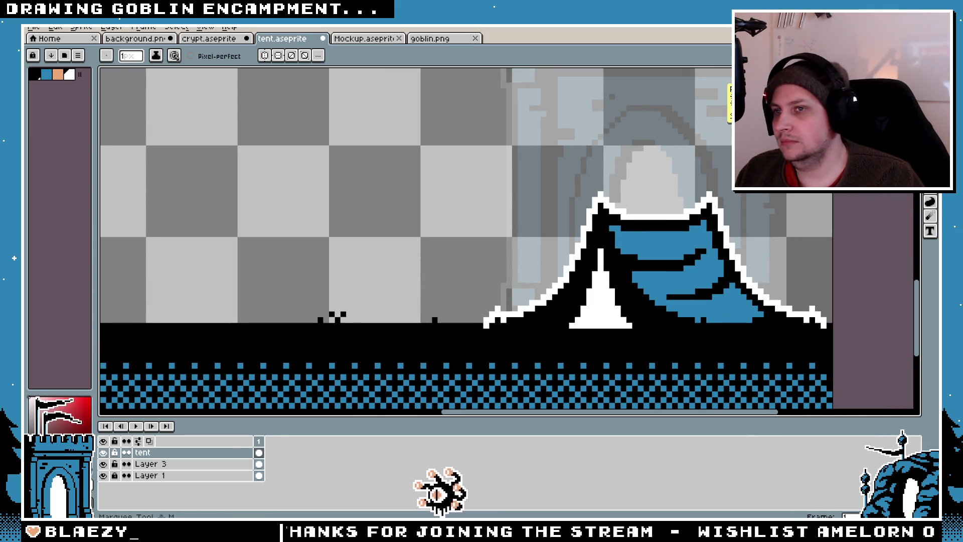
{"action": "scroll", "coordinate": [449, 181], "scroll_direction": "down", "scroll_amount": 1}
{"action": "key", "text": "space"}
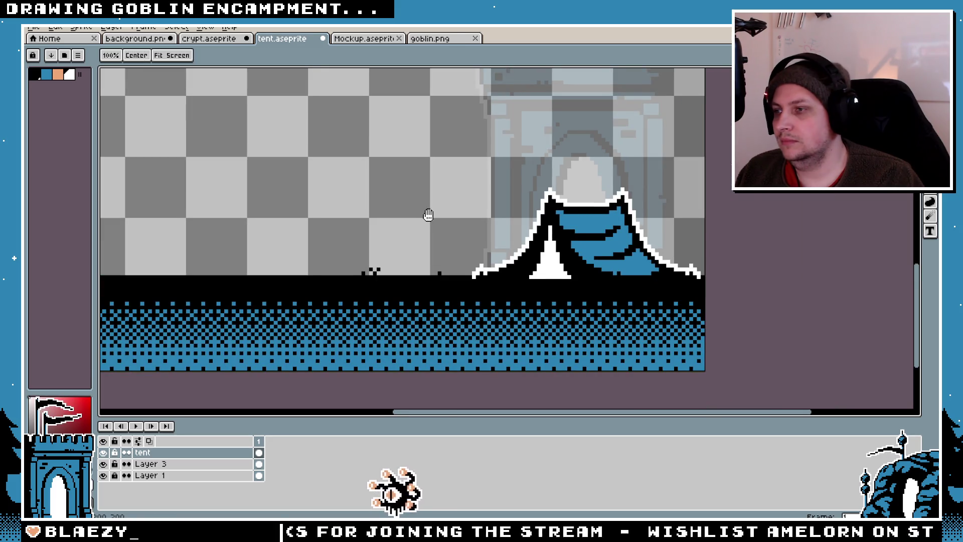
{"action": "key", "text": "m"}
{"action": "scroll", "coordinate": [492, 262], "scroll_direction": "up", "scroll_amount": 1}
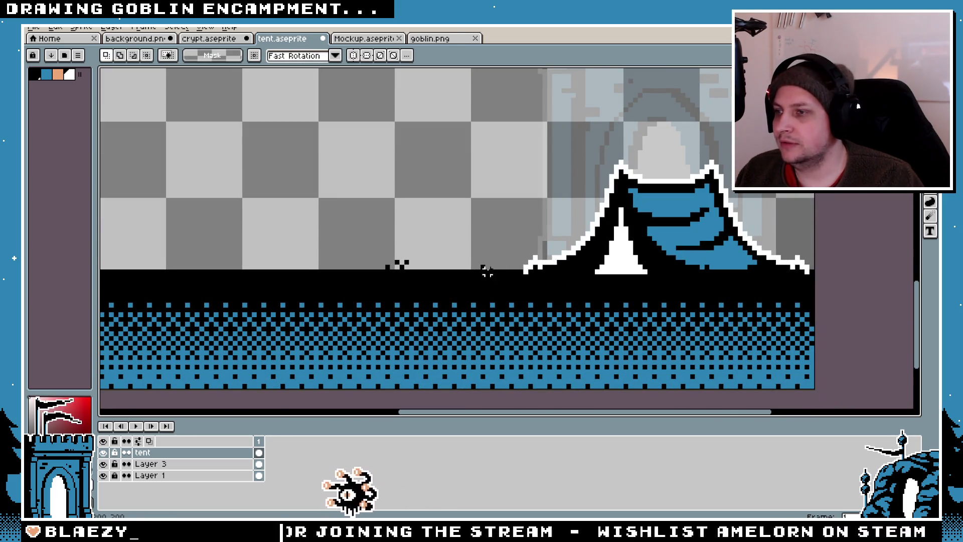
{"action": "scroll", "coordinate": [494, 250], "scroll_direction": "down", "scroll_amount": 3}
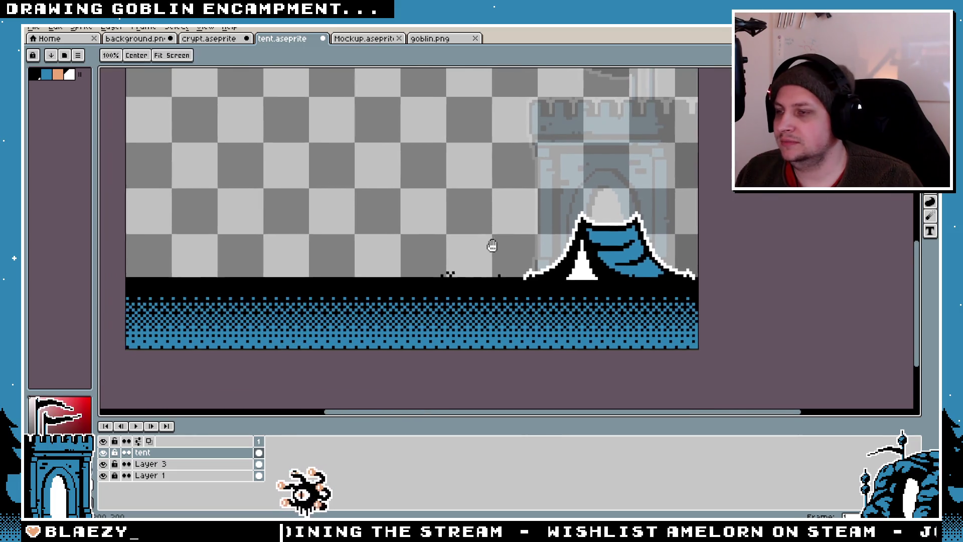
{"action": "scroll", "coordinate": [502, 247], "scroll_direction": "up", "scroll_amount": 2}
{"action": "mouse_move", "coordinate": [529, 174]}
{"action": "left_mouse_down"}
{"action": "mouse_move", "coordinate": [651, 273]}
{"action": "mouse_move", "coordinate": [795, 320]}
{"action": "left_mouse_up"}
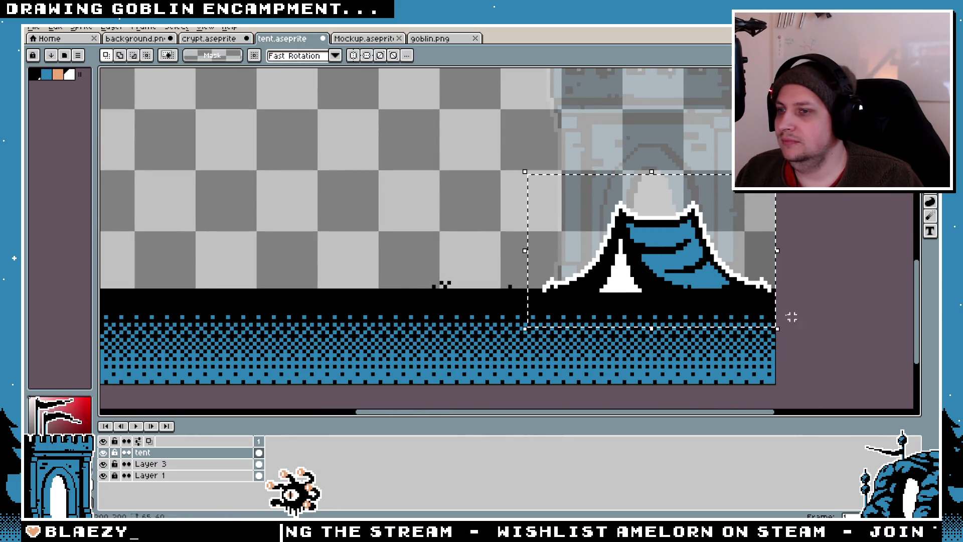
{"action": "mouse_move", "coordinate": [612, 262]}
{"action": "left_mouse_down"}
{"action": "mouse_move", "coordinate": [710, 263]}
{"action": "mouse_move", "coordinate": [658, 262]}
{"action": "left_mouse_up"}
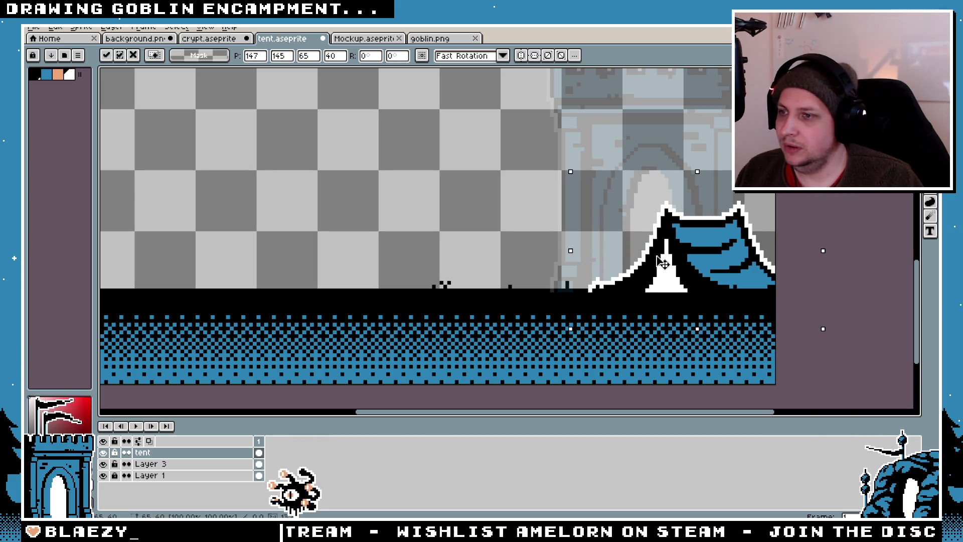
{"action": "key", "text": "Escape"}
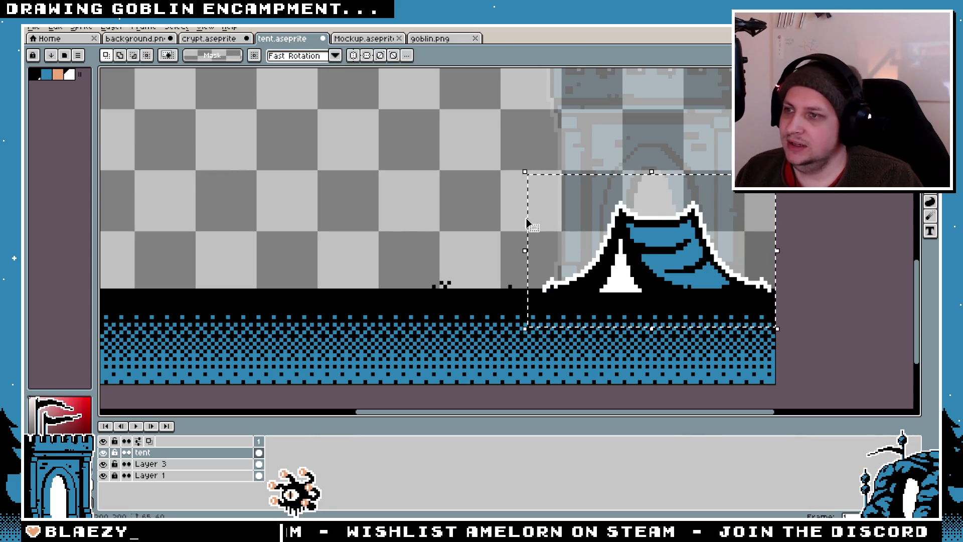
{"action": "key", "text": "ctrl+d"}
{"action": "scroll", "coordinate": [509, 213], "scroll_direction": "down", "scroll_amount": 4}
{"action": "scroll", "coordinate": [462, 205], "scroll_direction": "up", "scroll_amount": 3}
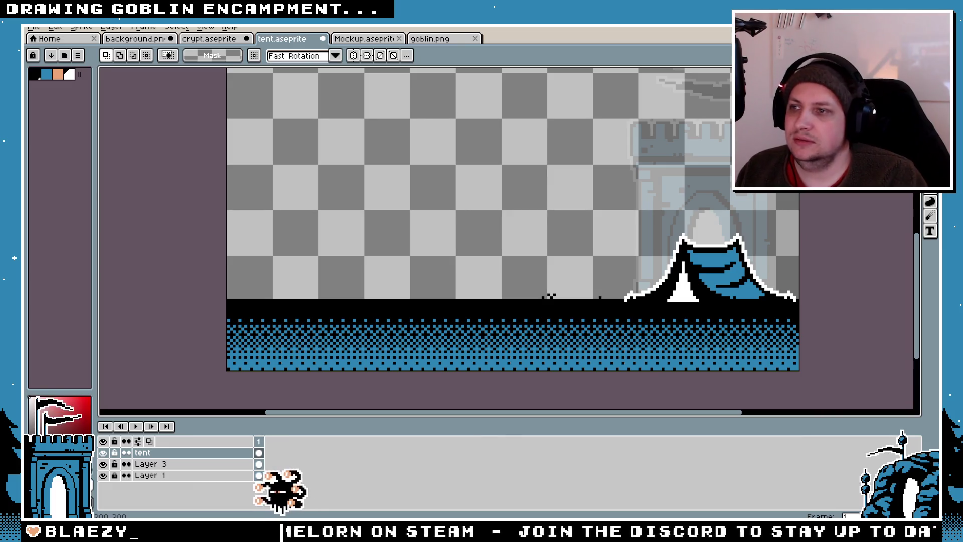
{"action": "mouse_move", "coordinate": [594, 208]}
{"action": "left_mouse_down"}
{"action": "mouse_move", "coordinate": [800, 301]}
{"action": "mouse_move", "coordinate": [800, 320]}
{"action": "left_mouse_up"}
{"action": "left_click_drag", "start_coordinate": [690, 271], "coordinate": [594, 271]}
{"action": "key", "text": "shift+h"}
{"action": "key", "text": "Left"}
{"action": "key", "text": "Left"}
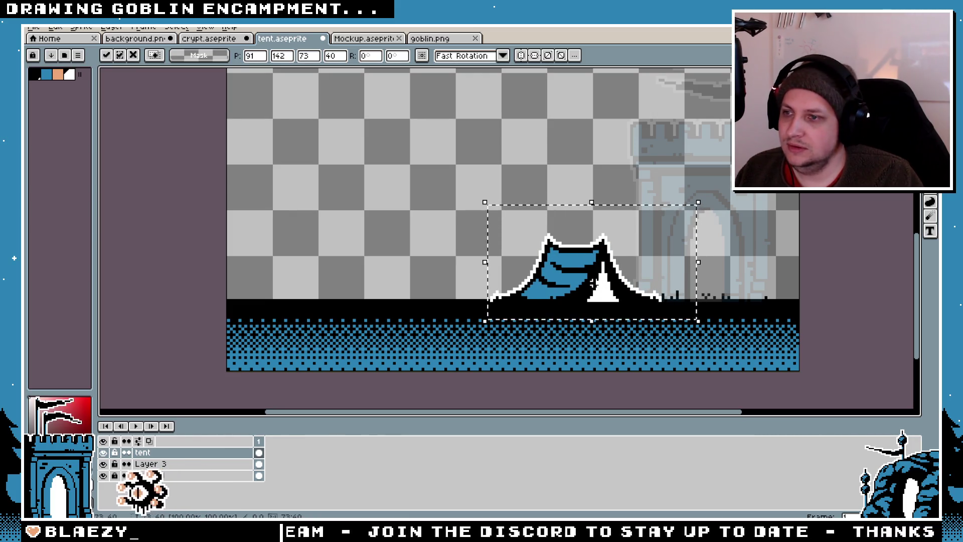
{"action": "left_click", "coordinate": [743, 203]}
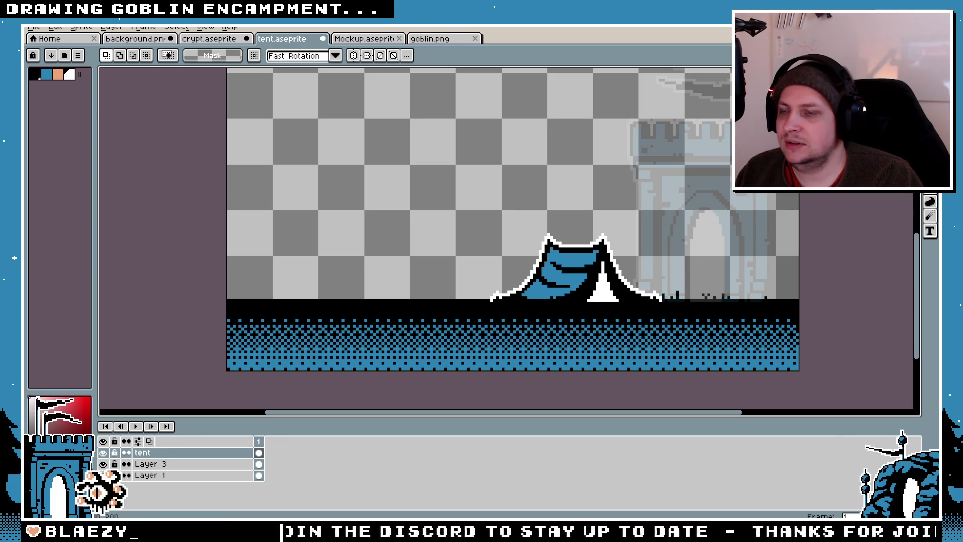
{"action": "scroll", "coordinate": [727, 225], "scroll_direction": "up", "scroll_amount": 2}
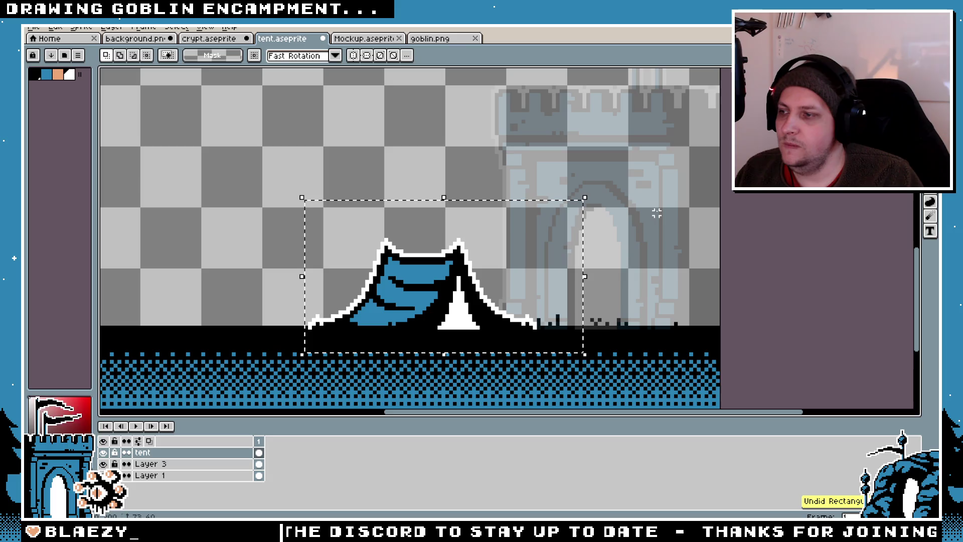
{"action": "key", "text": "ctrl+d"}
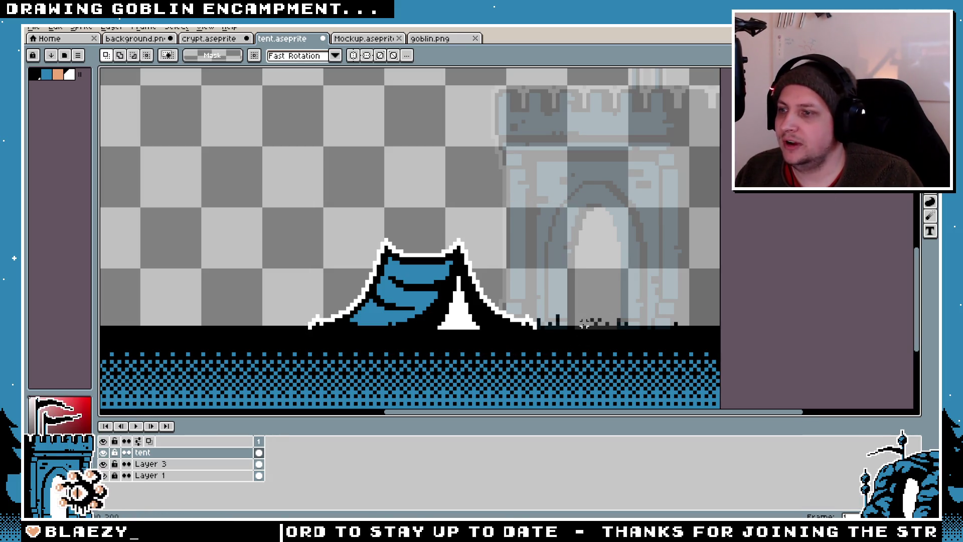
{"action": "scroll", "coordinate": [565, 343], "scroll_direction": "down", "scroll_amount": 3}
{"action": "scroll", "coordinate": [564, 331], "scroll_direction": "up", "scroll_amount": 3}
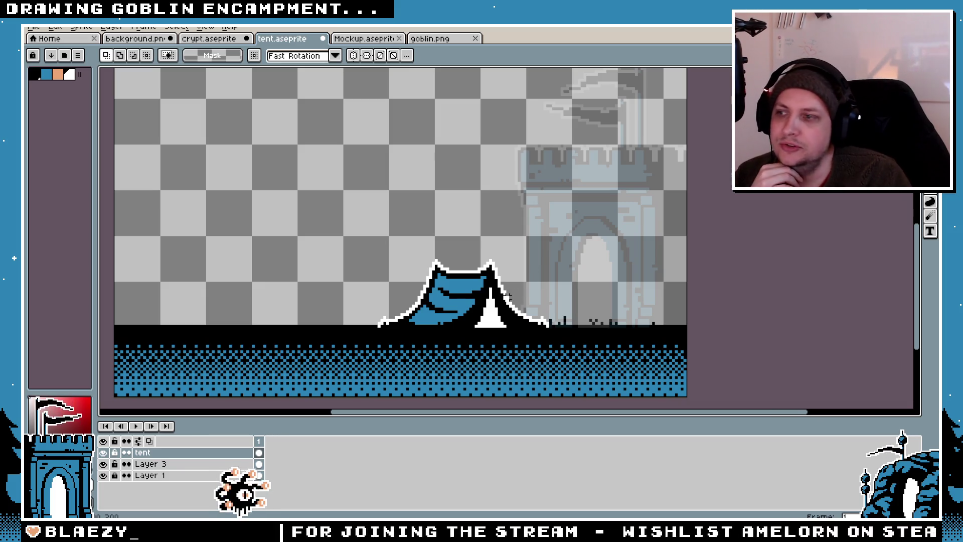
{"action": "mouse_move", "coordinate": [559, 114]}
{"action": "left_mouse_down"}
{"action": "mouse_move", "coordinate": [705, 329]}
{"action": "mouse_move", "coordinate": [689, 358]}
{"action": "left_mouse_up"}
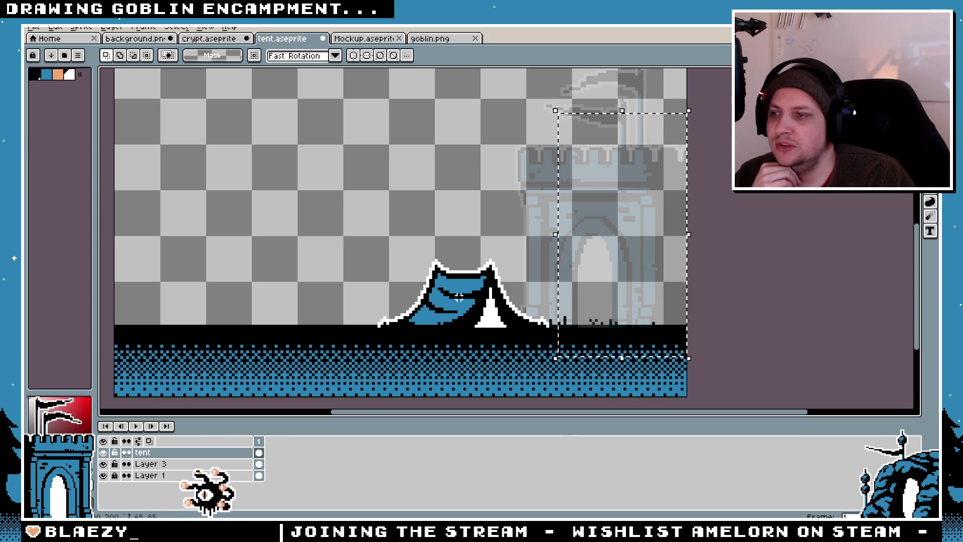
{"action": "left_click", "coordinate": [437, 226]}
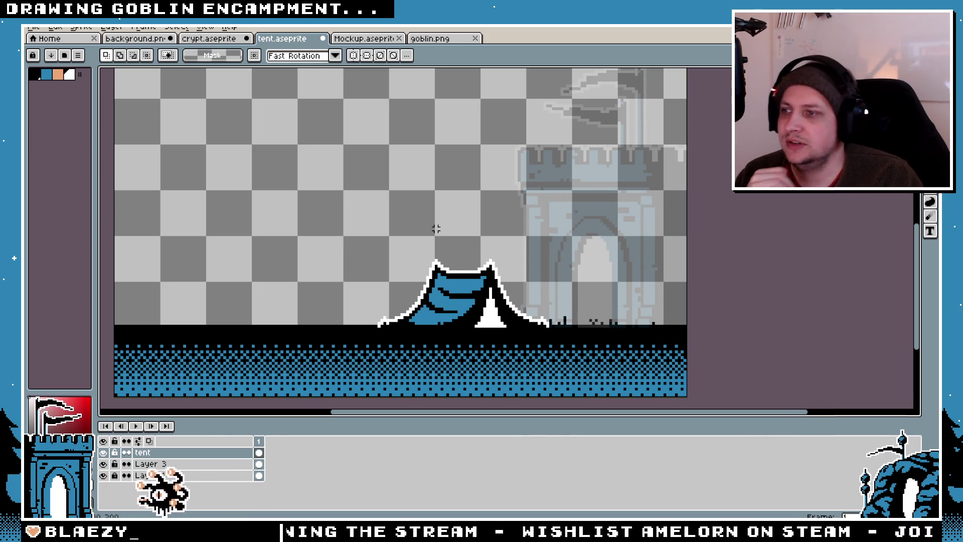
{"action": "mouse_move", "coordinate": [580, 242]}
{"action": "left_mouse_down"}
{"action": "mouse_move", "coordinate": [323, 351]}
{"action": "mouse_move", "coordinate": [361, 329]}
{"action": "left_mouse_up"}
{"action": "scroll", "coordinate": [361, 329], "scroll_direction": "up", "scroll_amount": 1}
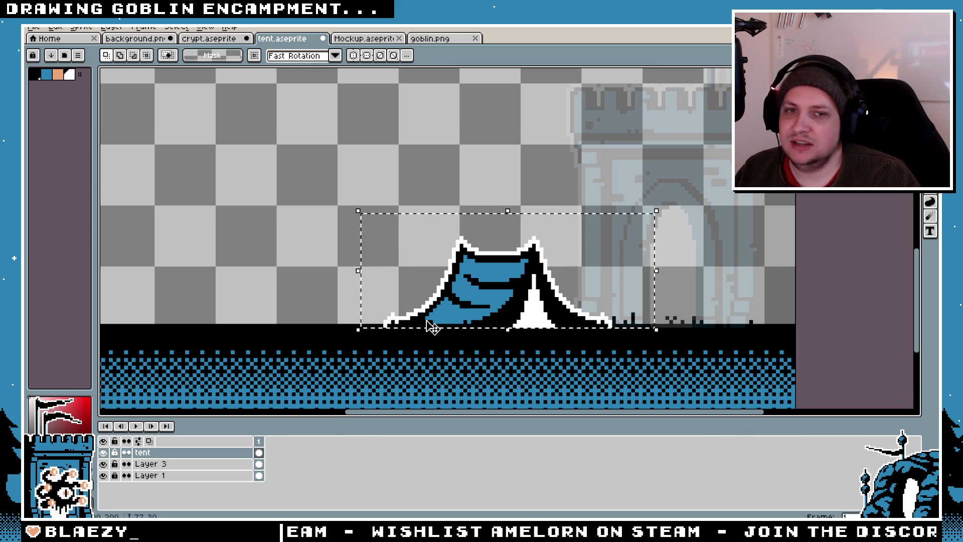
{"action": "left_click_drag", "start_coordinate": [465, 316], "coordinate": [741, 319]}
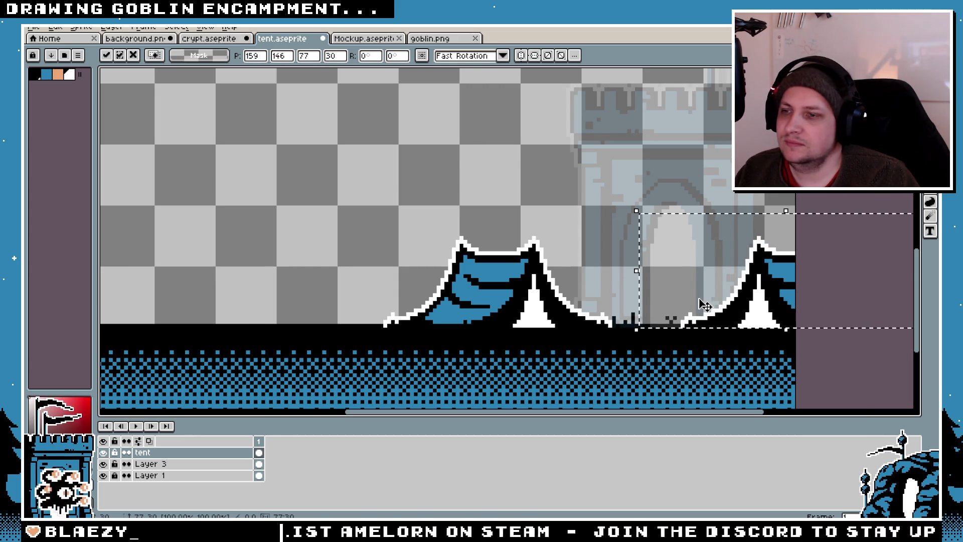
{"action": "scroll", "coordinate": [703, 304], "scroll_direction": "down", "scroll_amount": 2}
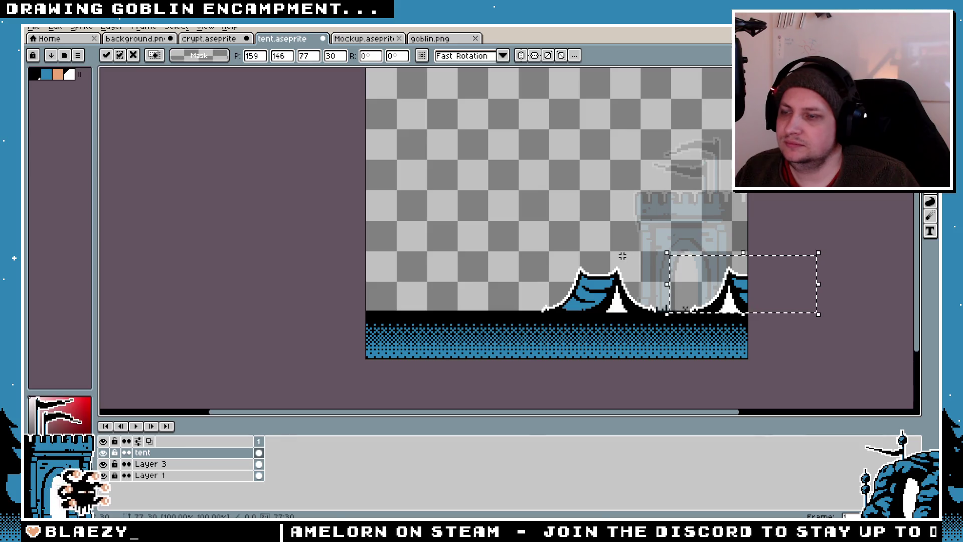
{"action": "mouse_move", "coordinate": [668, 254]}
{"action": "left_mouse_down"}
{"action": "mouse_move", "coordinate": [570, 209]}
{"action": "mouse_move", "coordinate": [517, 199]}
{"action": "left_mouse_up"}
{"action": "left_click_drag", "start_coordinate": [632, 273], "coordinate": [737, 273]}
{"action": "key", "text": "Escape"}
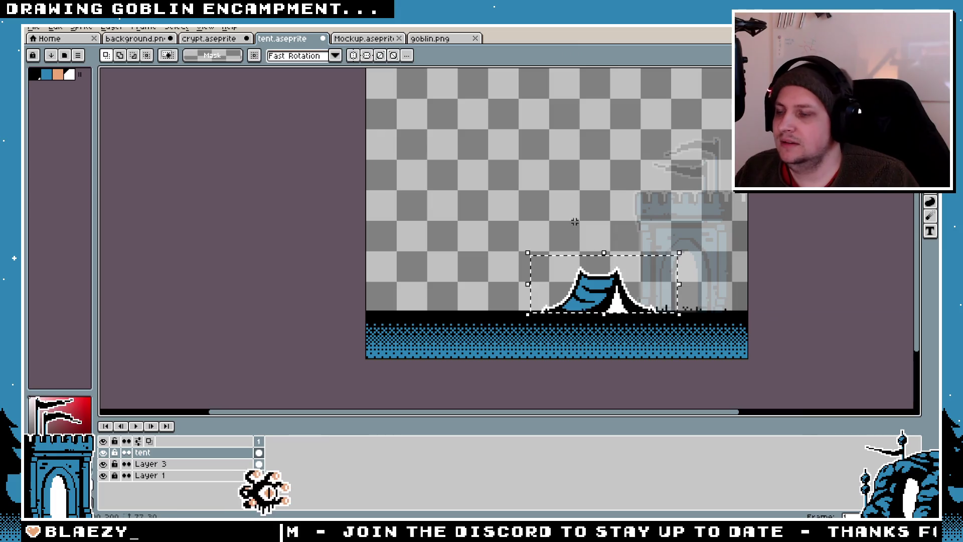
{"action": "key", "text": "ctrl+d"}
{"action": "scroll", "coordinate": [574, 240], "scroll_direction": "up", "scroll_amount": 2}
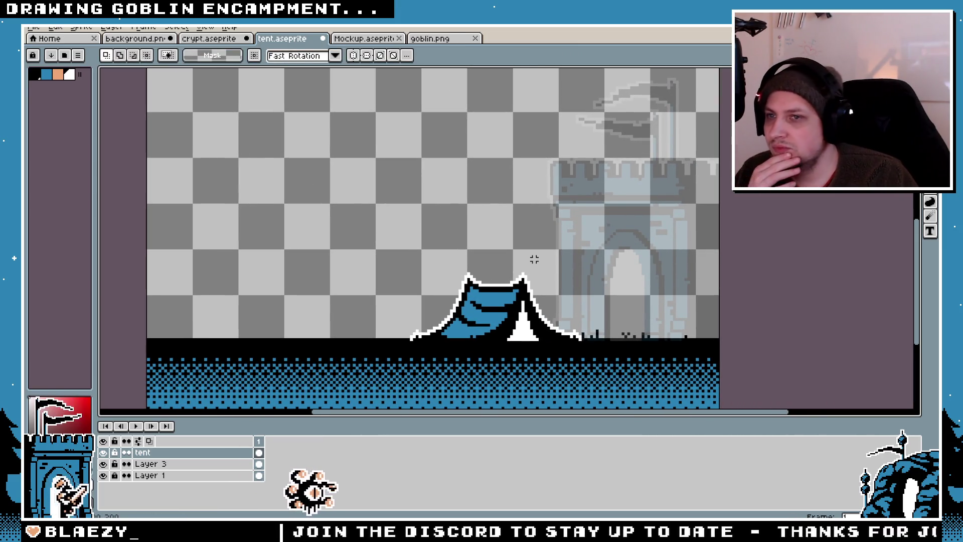
{"action": "left_click_drag", "start_coordinate": [623, 250], "coordinate": [385, 340]}
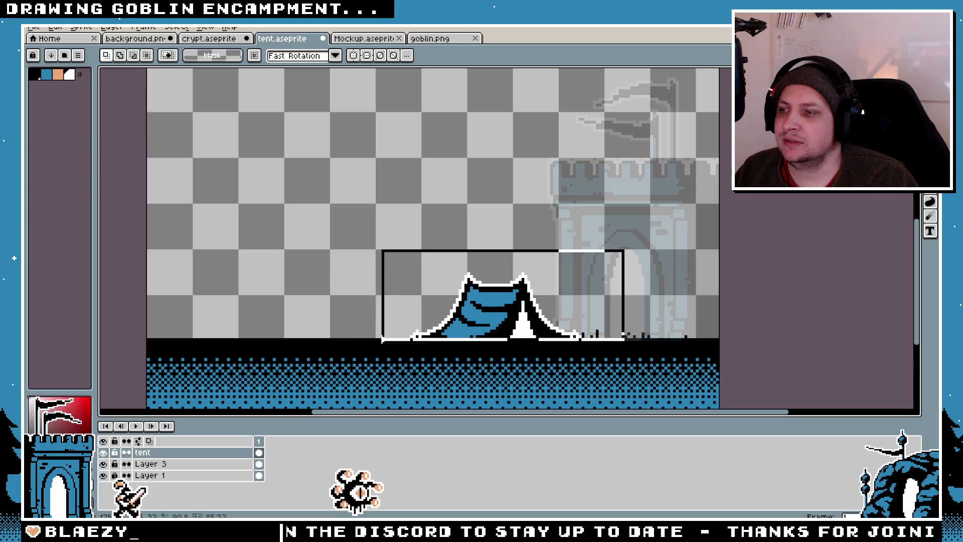
- Draw a rectangular selection around the tent, redraw it, then clear it
{"action": "scroll", "coordinate": [571, 317], "scroll_direction": "up", "scroll_amount": 1}
{"action": "scroll", "coordinate": [571, 317], "scroll_direction": "down", "scroll_amount": 2}
{"action": "scroll", "coordinate": [570, 317], "scroll_direction": "up", "scroll_amount": 1}
{"action": "left_click_drag", "start_coordinate": [603, 269], "coordinate": [392, 351]}
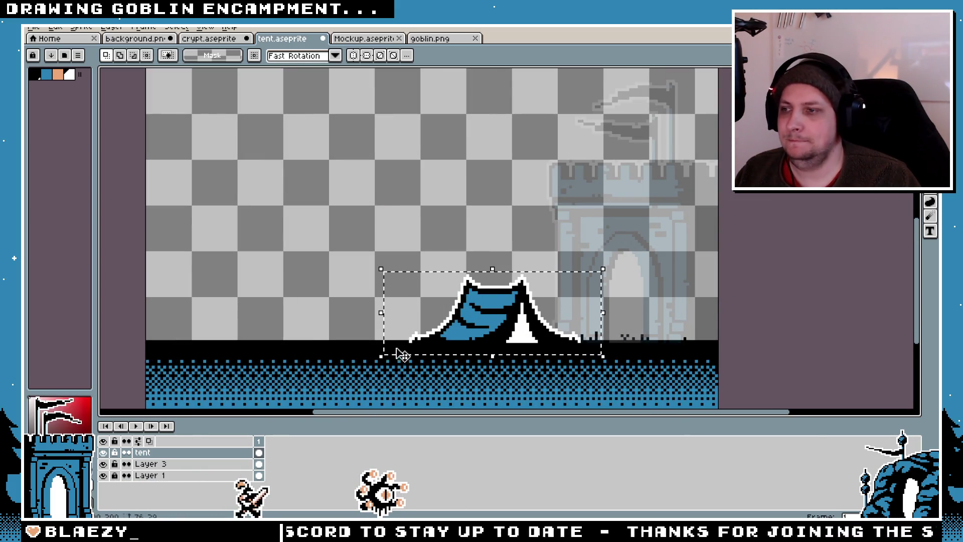
{"action": "mouse_move", "coordinate": [640, 261]}
{"action": "left_mouse_down"}
{"action": "mouse_move", "coordinate": [361, 372]}
{"action": "mouse_move", "coordinate": [372, 350]}
{"action": "left_mouse_up"}
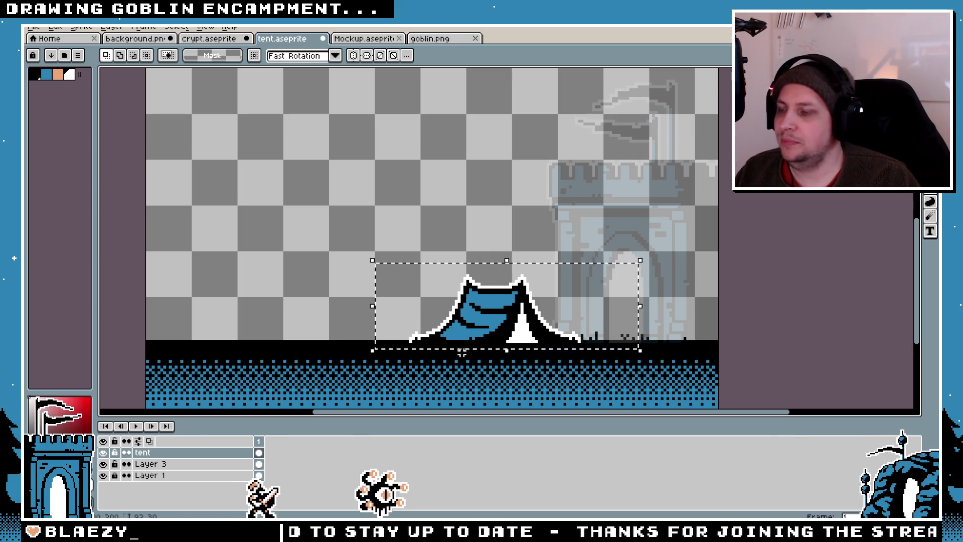
{"action": "key", "text": "ctrl+d"}
- Remove the tent's white outline using a Magic Wand selection
{"action": "scroll", "coordinate": [508, 282], "scroll_direction": "up", "scroll_amount": 1}
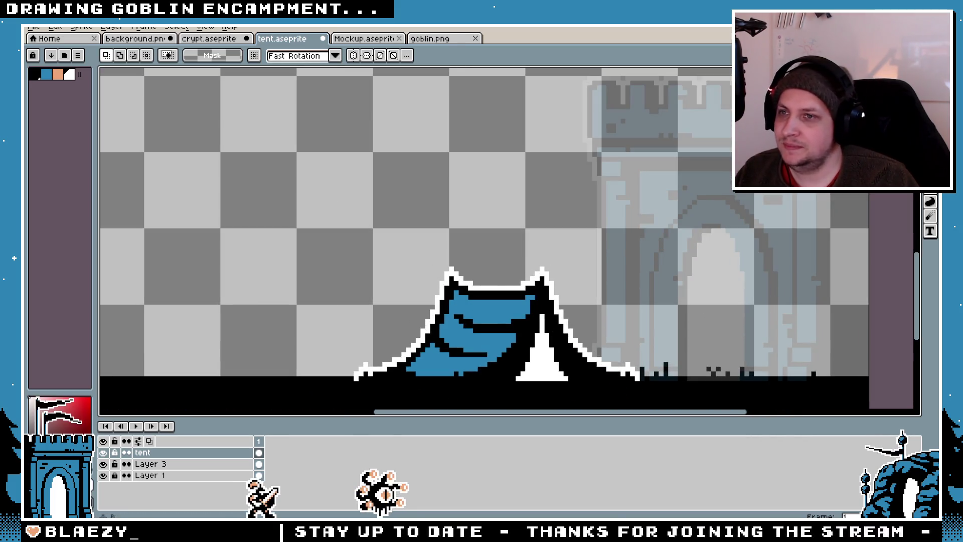
{"action": "key", "text": "w"}
{"action": "left_click", "coordinate": [571, 322]}
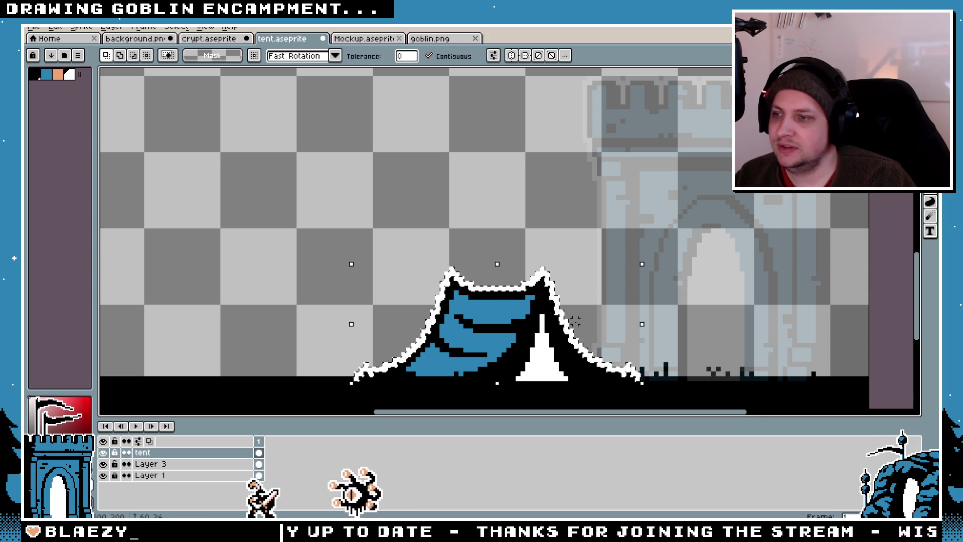
{"action": "key", "text": "ctrl+d"}
- Marquee-select the tent and move it further left of the castle gate
{"action": "scroll", "coordinate": [647, 341], "scroll_direction": "down", "scroll_amount": 1}
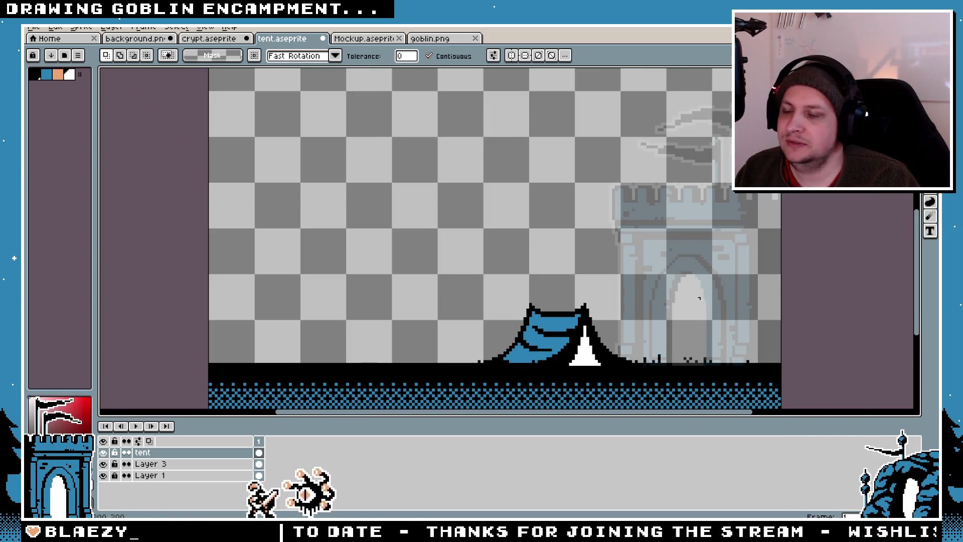
{"action": "key", "text": "m"}
{"action": "scroll", "coordinate": [562, 293], "scroll_direction": "down", "scroll_amount": 2}
{"action": "left_click_drag", "start_coordinate": [348, 227], "coordinate": [627, 343]}
{"action": "left_click_drag", "start_coordinate": [524, 304], "coordinate": [422, 304]}
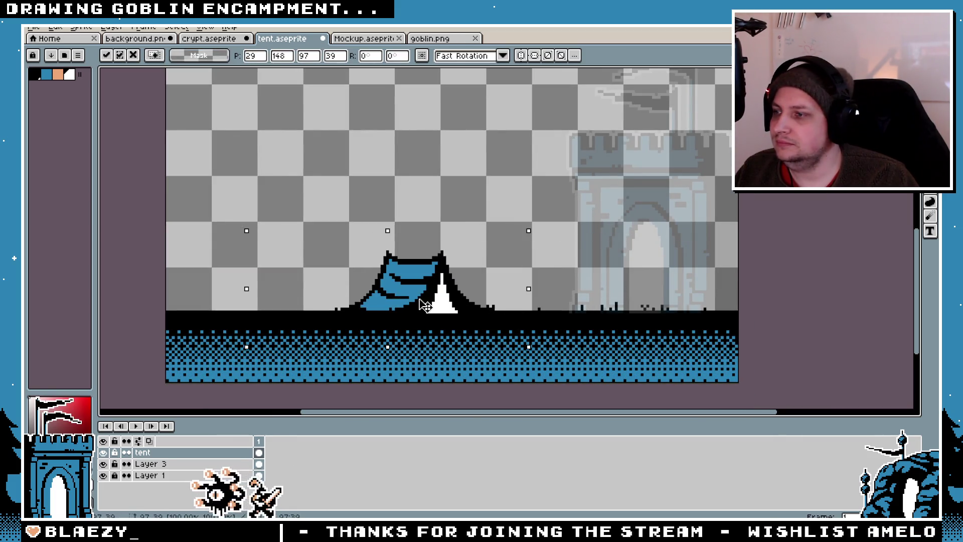
{"action": "key", "text": "Up"}
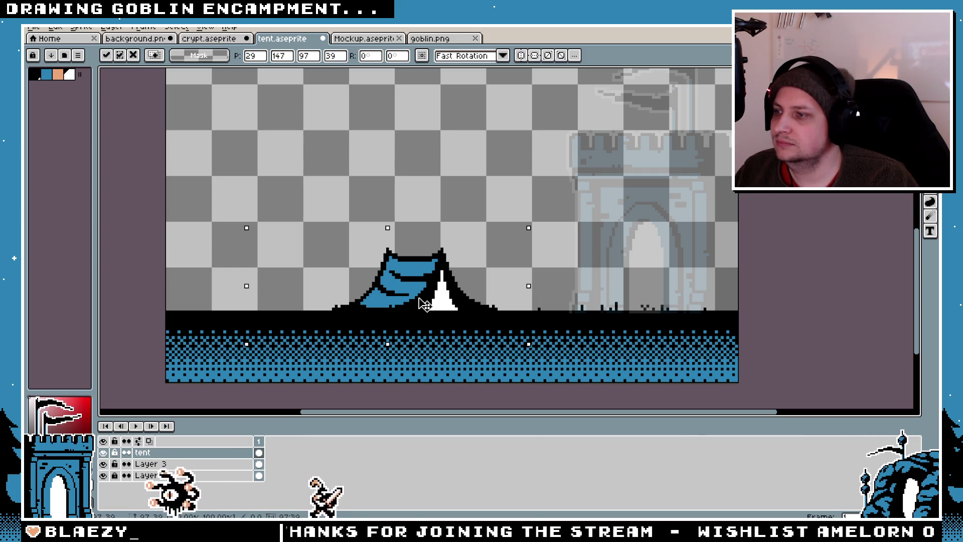
{"action": "key", "text": "Down"}
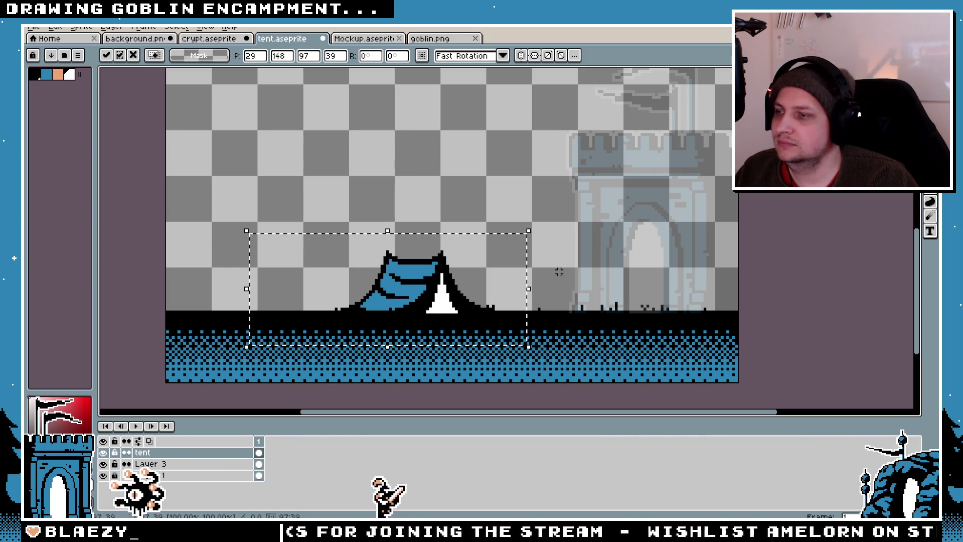
{"action": "key", "text": "Return"}
- Drag a test copy of the tent right toward the gateway, then undo the duplicate
{"action": "scroll", "coordinate": [538, 252], "scroll_direction": "down", "scroll_amount": 5}
{"action": "scroll", "coordinate": [537, 250], "scroll_direction": "up", "scroll_amount": 3}
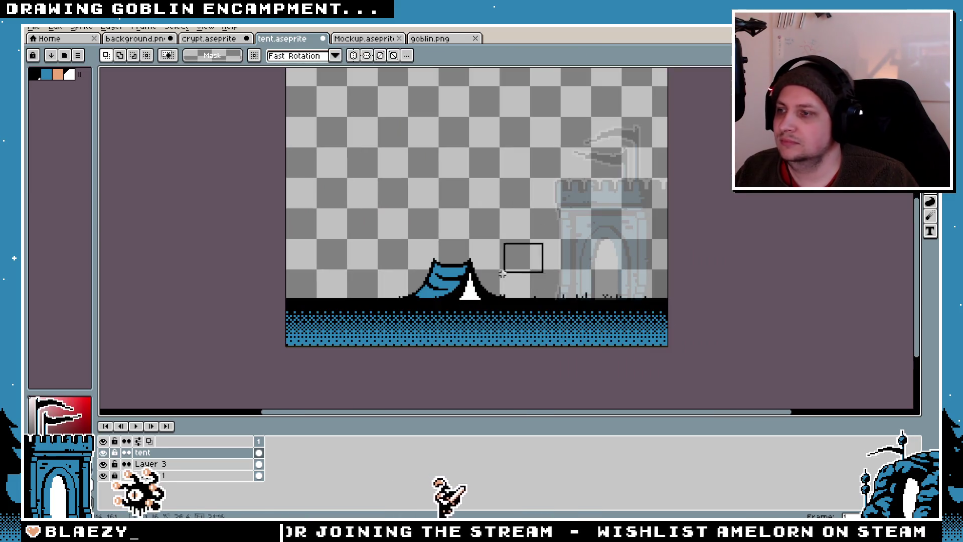
{"action": "left_click", "coordinate": [447, 303]}
{"action": "left_click_drag", "start_coordinate": [443, 297], "coordinate": [596, 304]}
{"action": "key", "text": "Return"}
{"action": "scroll", "coordinate": [532, 290], "scroll_direction": "down", "scroll_amount": 2}
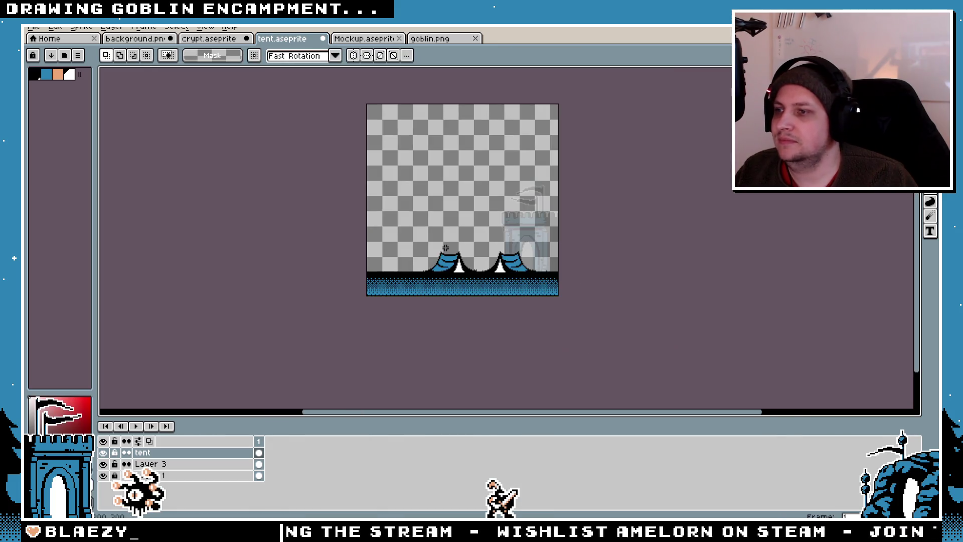
{"action": "scroll", "coordinate": [445, 247], "scroll_direction": "up", "scroll_amount": 3}
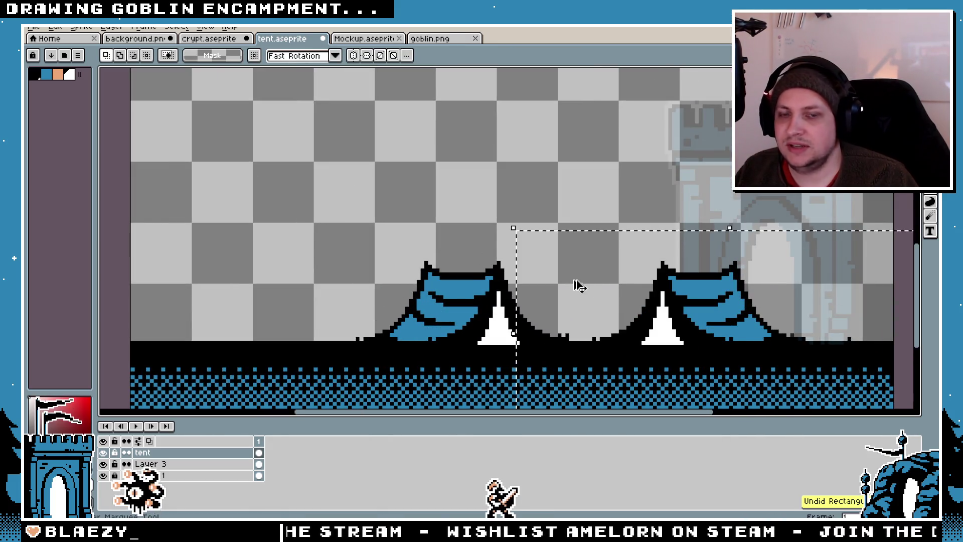
{"action": "key", "text": "ctrl+z"}
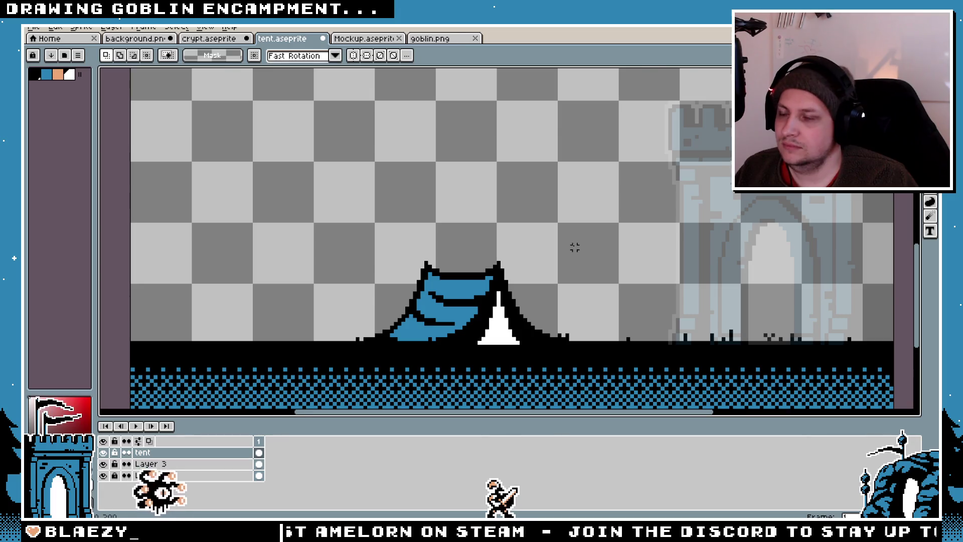
{"action": "scroll", "coordinate": [577, 253], "scroll_direction": "down", "scroll_amount": 2}
{"action": "scroll", "coordinate": [585, 258], "scroll_direction": "up", "scroll_amount": 3}
{"action": "mouse_move", "coordinate": [520, 228]}
{"action": "left_mouse_down"}
{"action": "mouse_move", "coordinate": [558, 221]}
{"action": "mouse_move", "coordinate": [251, 357]}
{"action": "left_mouse_up"}
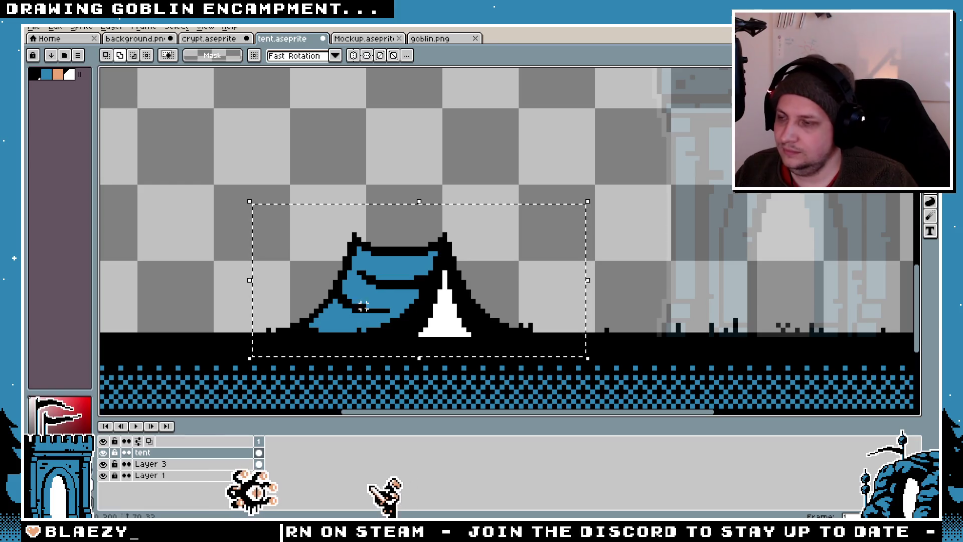
{"action": "key", "text": "ctrl+c"}
{"action": "key", "text": "ctrl+v"}
{"action": "key", "text": "shift+h"}
{"action": "scroll", "coordinate": [536, 318], "scroll_direction": "down", "scroll_amount": 1}
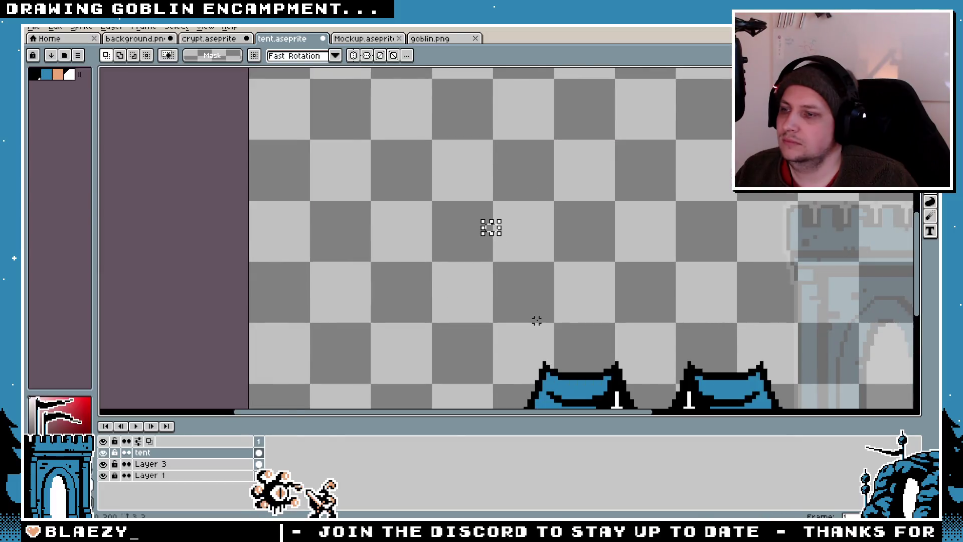
{"action": "left_click_drag", "start_coordinate": [536, 319], "coordinate": [427, 223]}
{"action": "key", "text": "ctrl+z"}
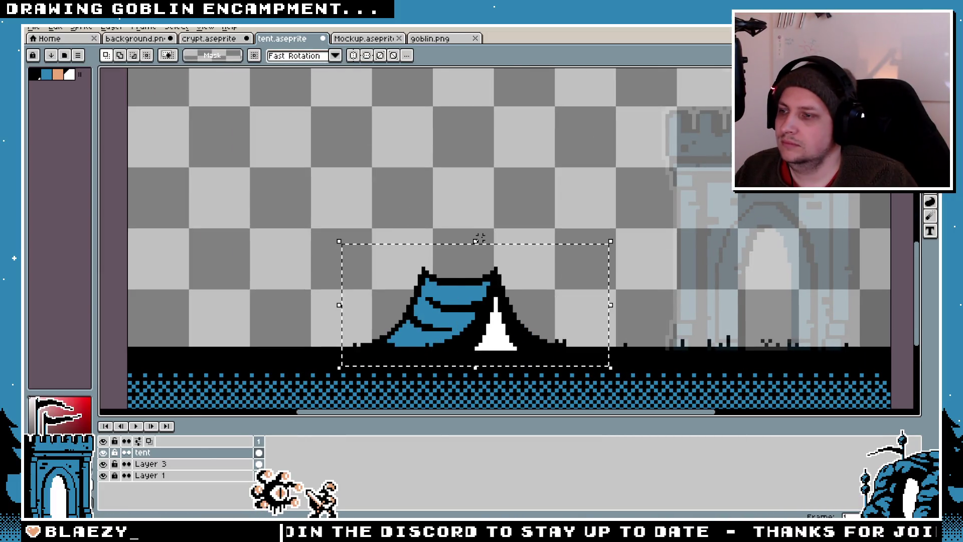
{"action": "scroll", "coordinate": [480, 237], "scroll_direction": "down", "scroll_amount": 1}
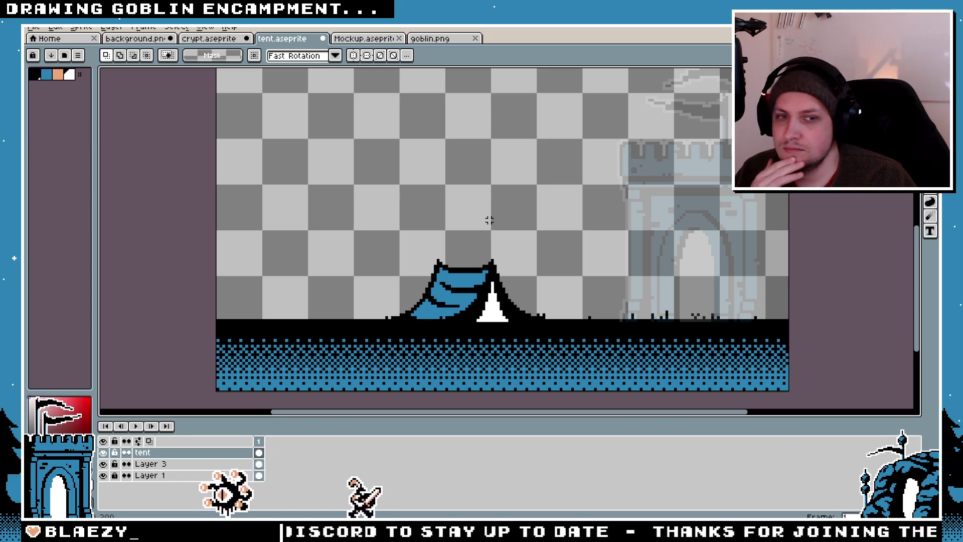
{"action": "scroll", "coordinate": [537, 277], "scroll_direction": "up", "scroll_amount": 2}
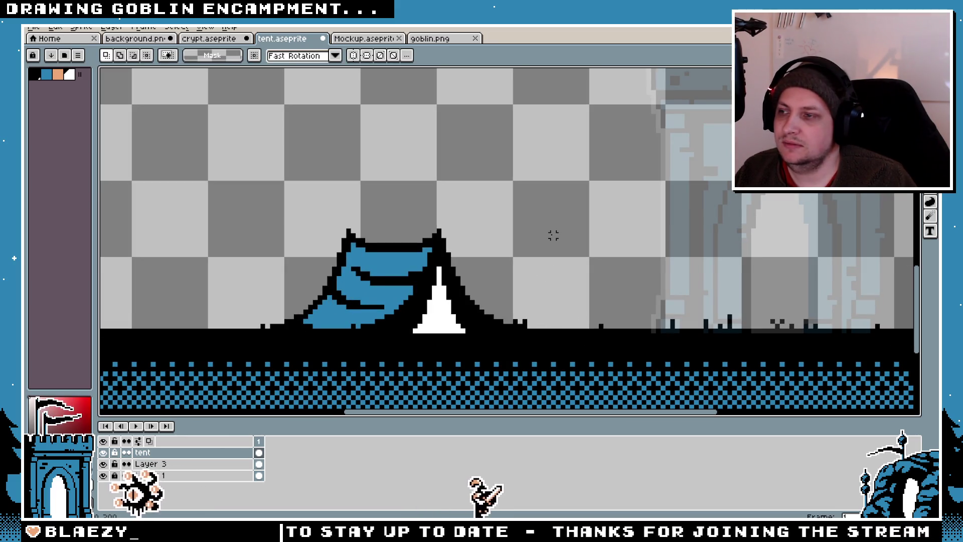
{"action": "scroll", "coordinate": [549, 235], "scroll_direction": "down", "scroll_amount": 2}
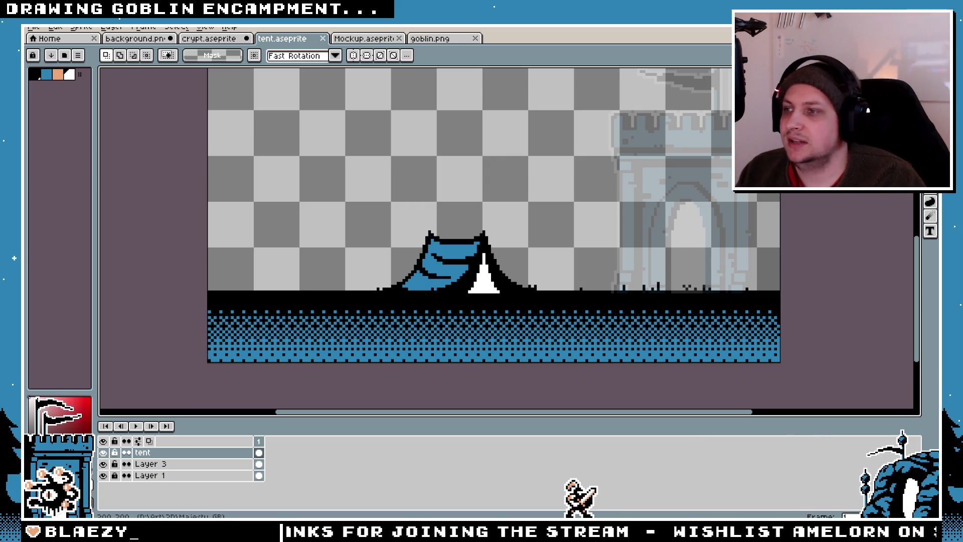
{"action": "scroll", "coordinate": [500, 206], "scroll_direction": "up", "scroll_amount": 3}
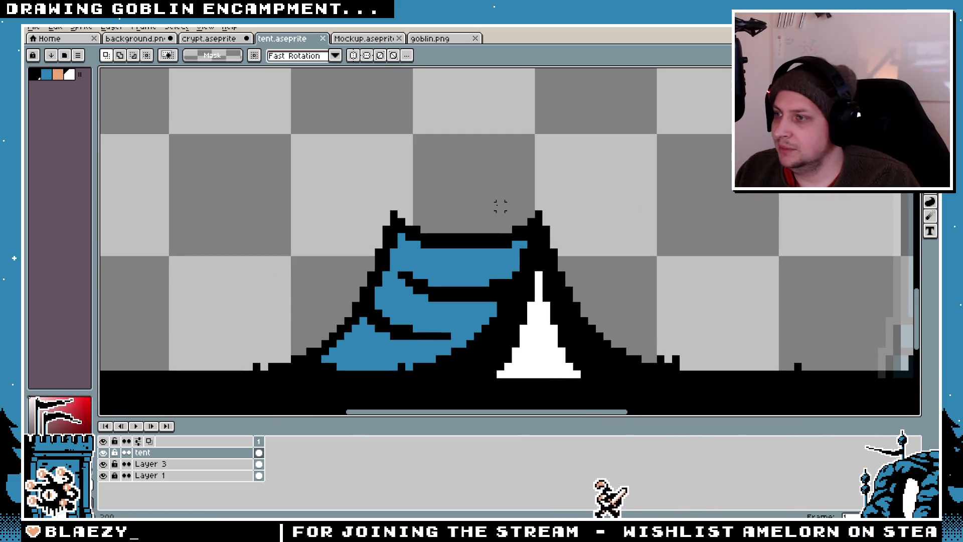